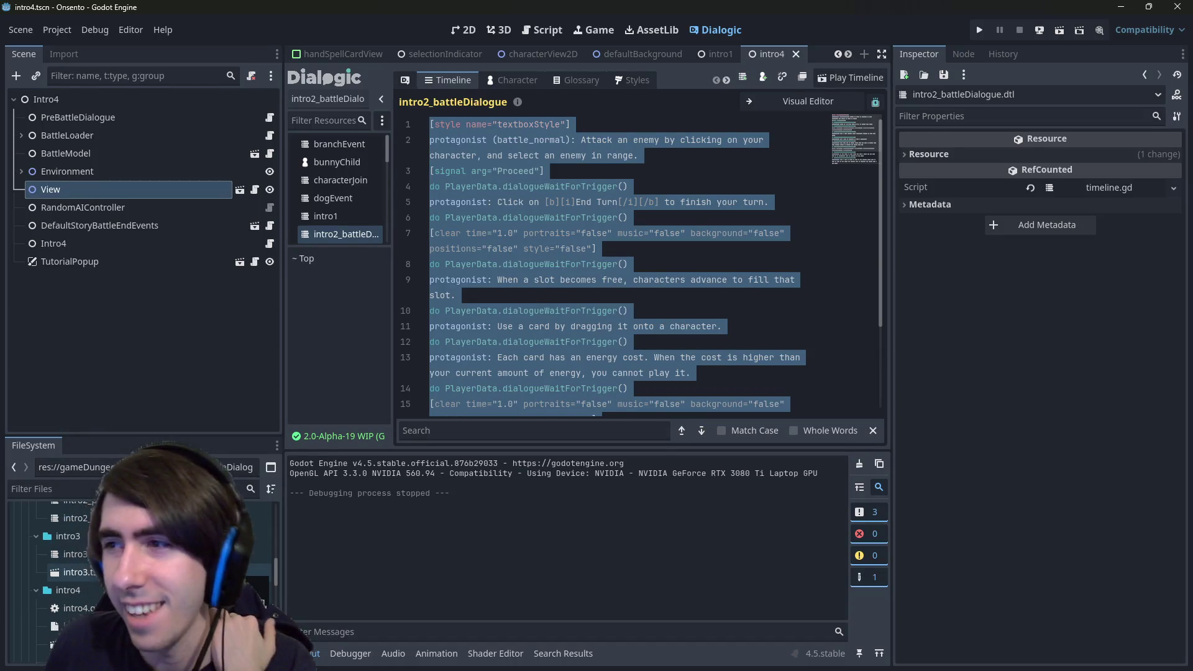
# Open the intro4_battleDialogue timeline in Dialogic's Visual Editor and scroll down to the discard-pile tutorial text.
pyautogui.scroll(-1, 143, 559)
pyautogui.scroll(-3, 142, 559)
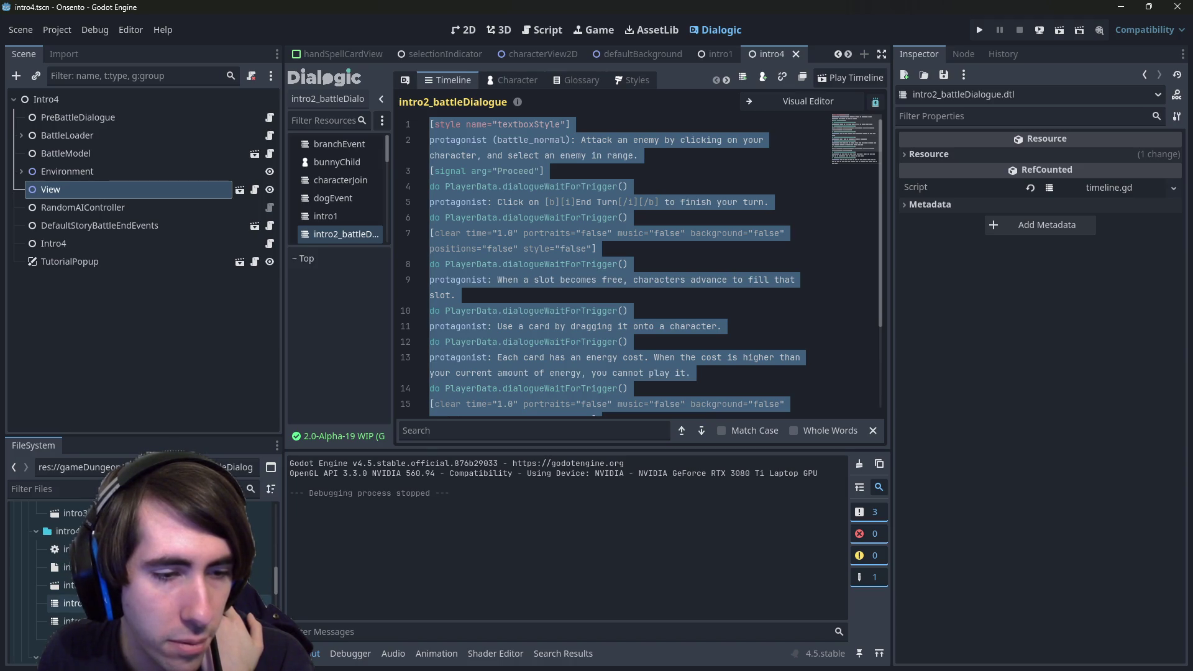
pyautogui.doubleClick(71, 603)
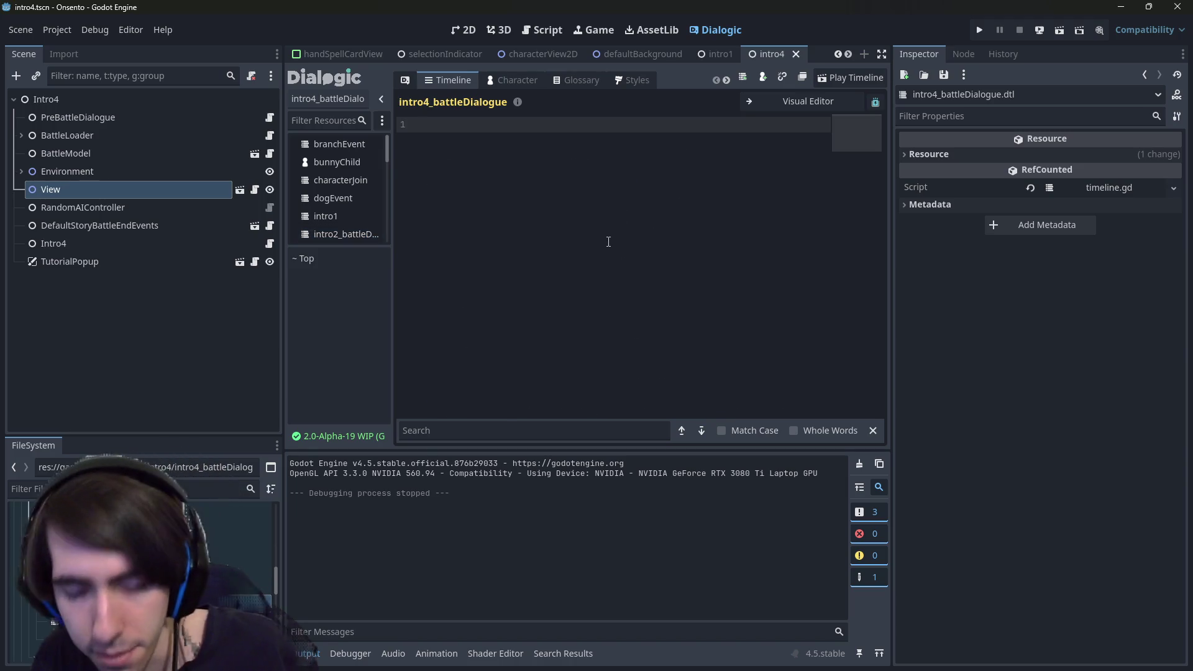
pyautogui.click(777, 100)
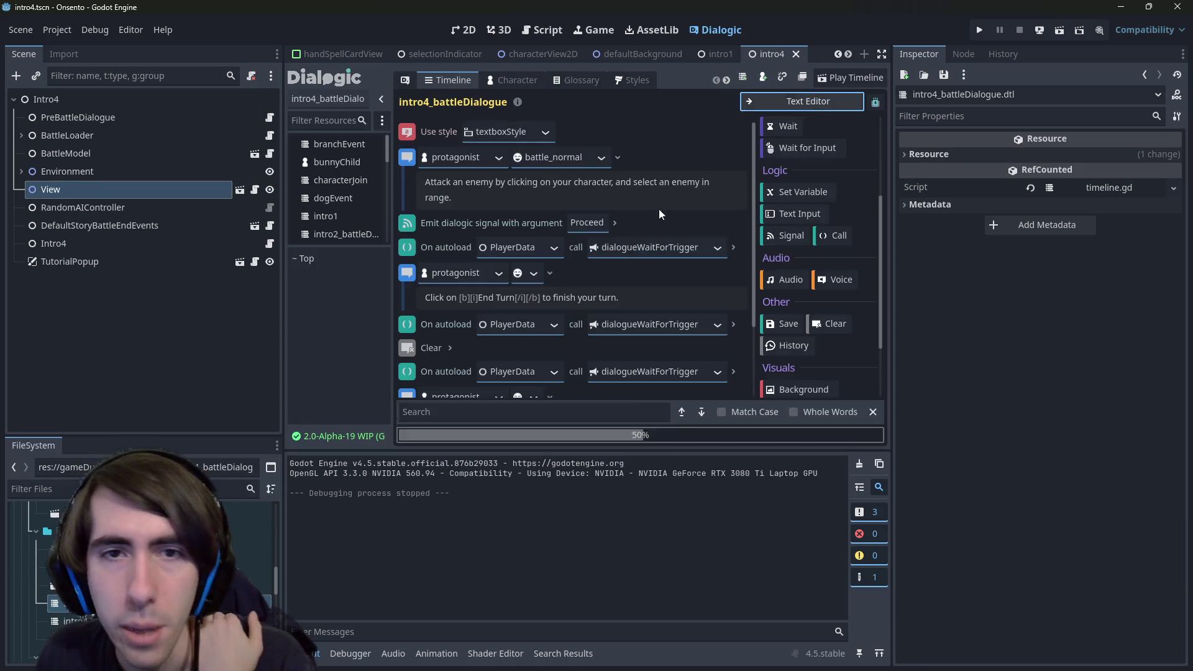
pyautogui.scroll(-5, 627, 255)
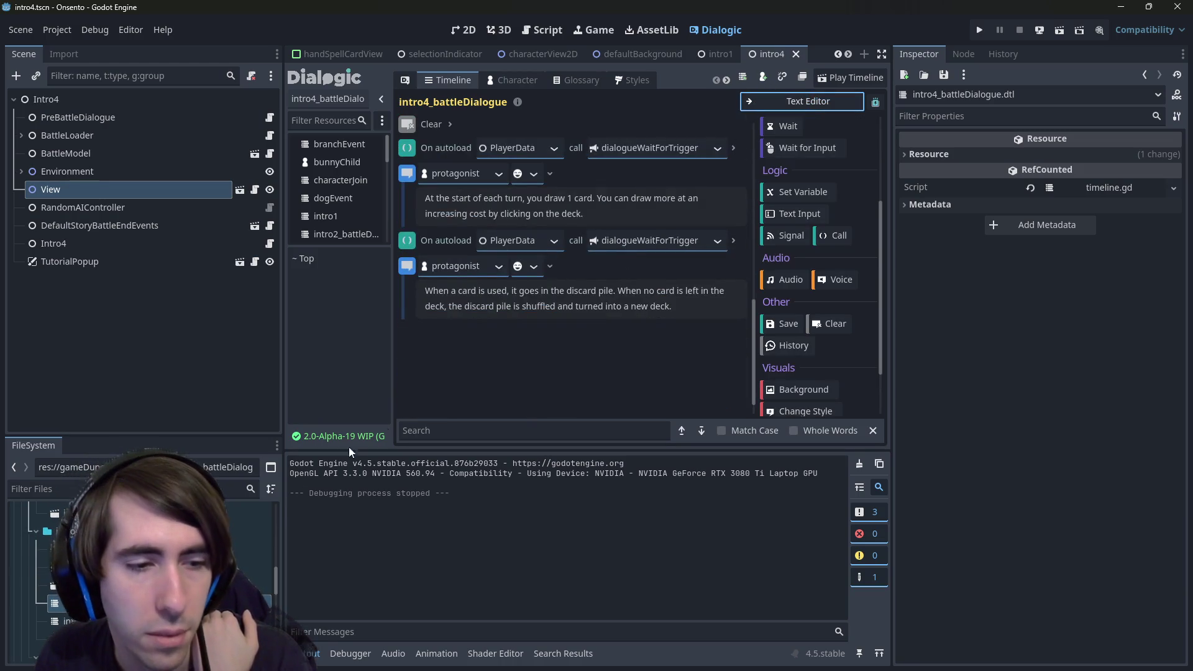
pyautogui.click(125, 246)
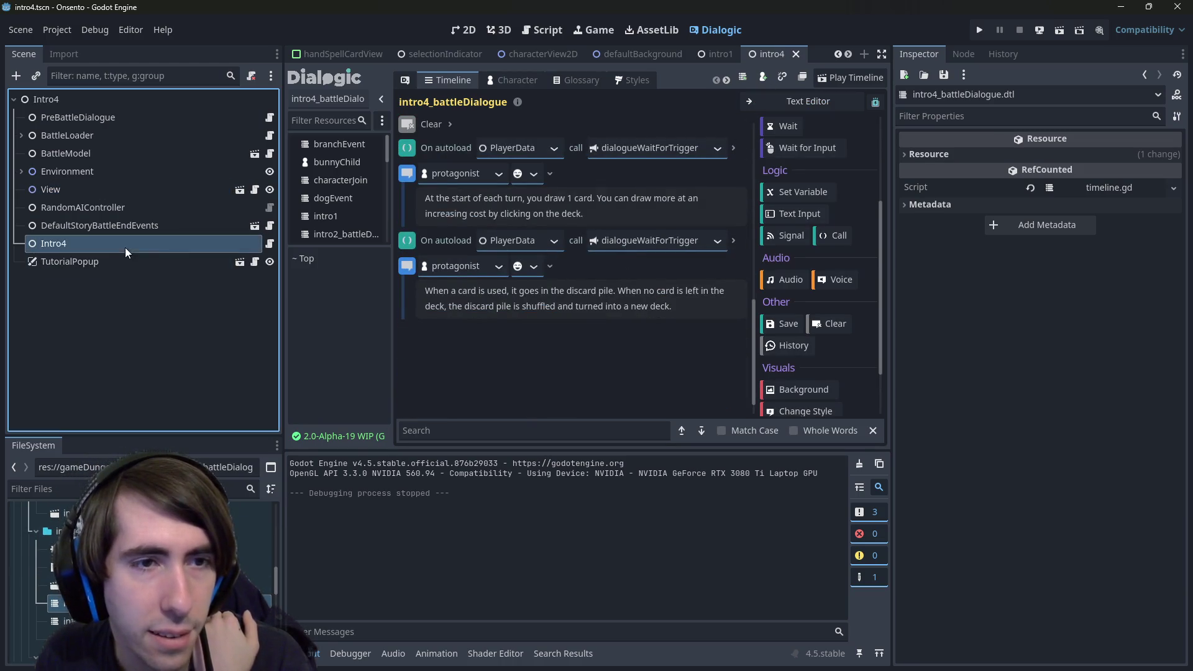
# Open Intro4's tutorial2.gd script and inspect the TutorialPopup node.
pyautogui.click(268, 244)
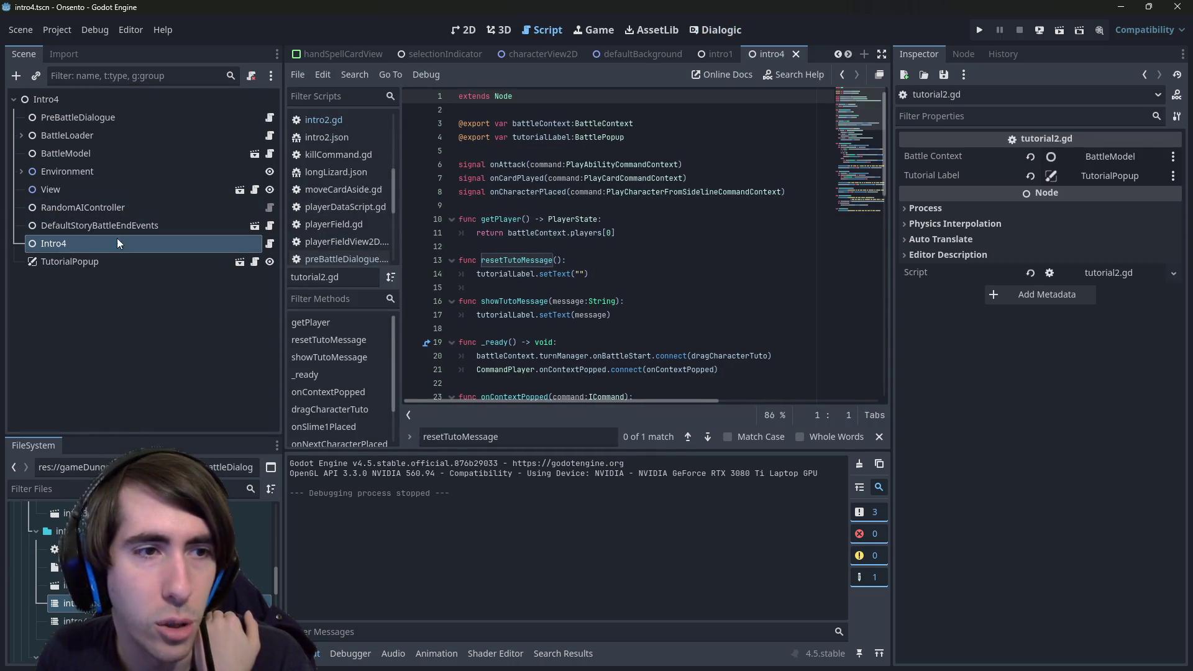
pyautogui.click(111, 259)
pyautogui.click(110, 258)
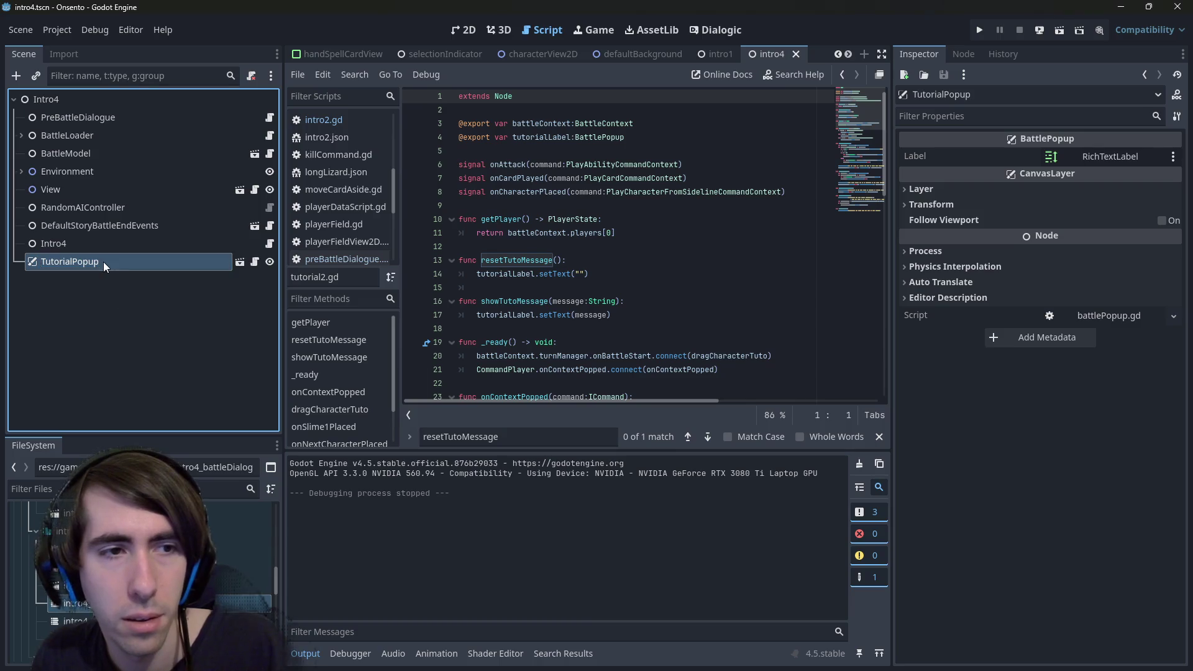
pyautogui.click(106, 290)
pyautogui.click(102, 264)
pyautogui.click(117, 297)
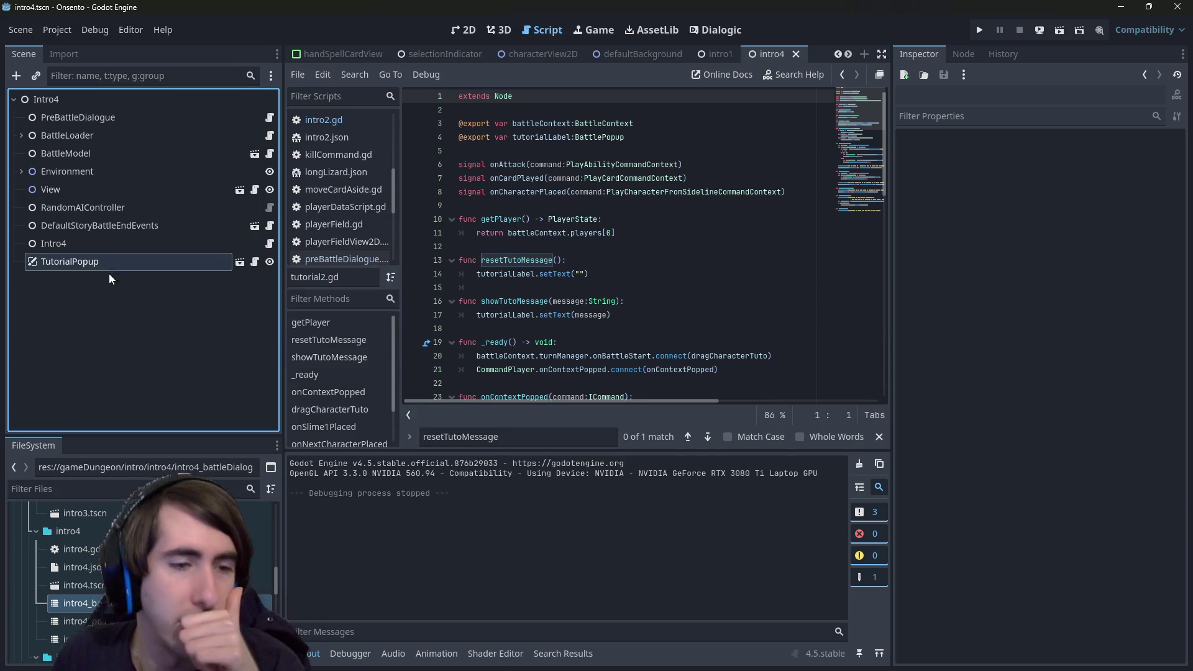
# Move between the intro1 and intro4 scene tabs to bring up the intro2 scene.
pyautogui.click(716, 55)
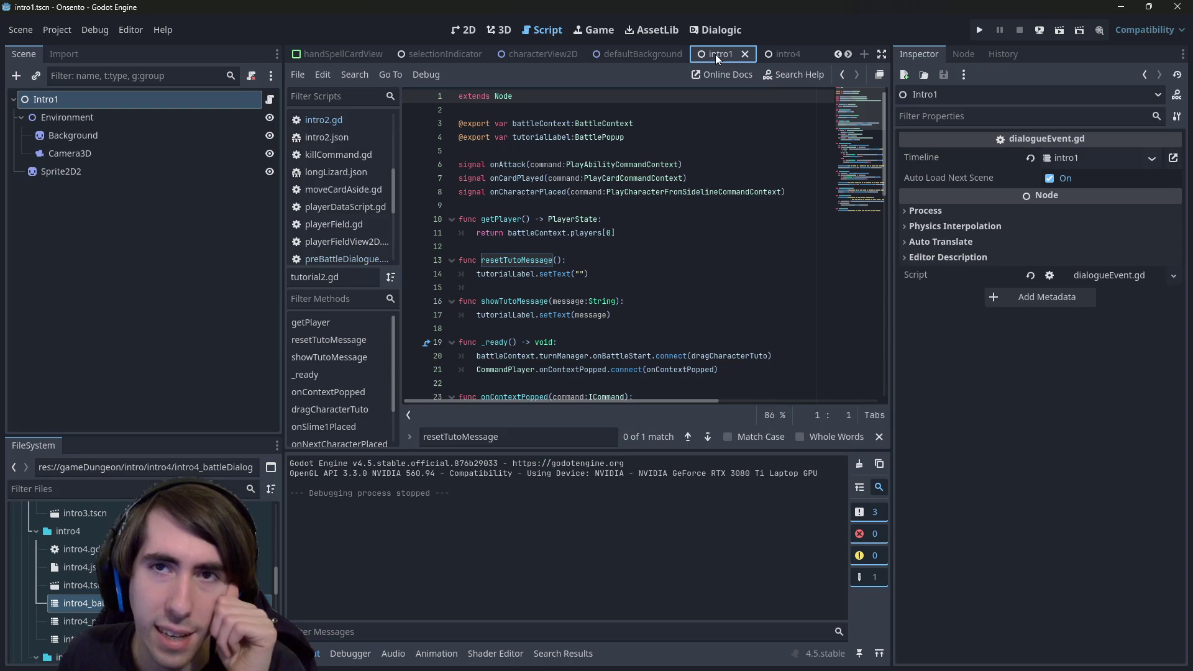
pyautogui.click(768, 52)
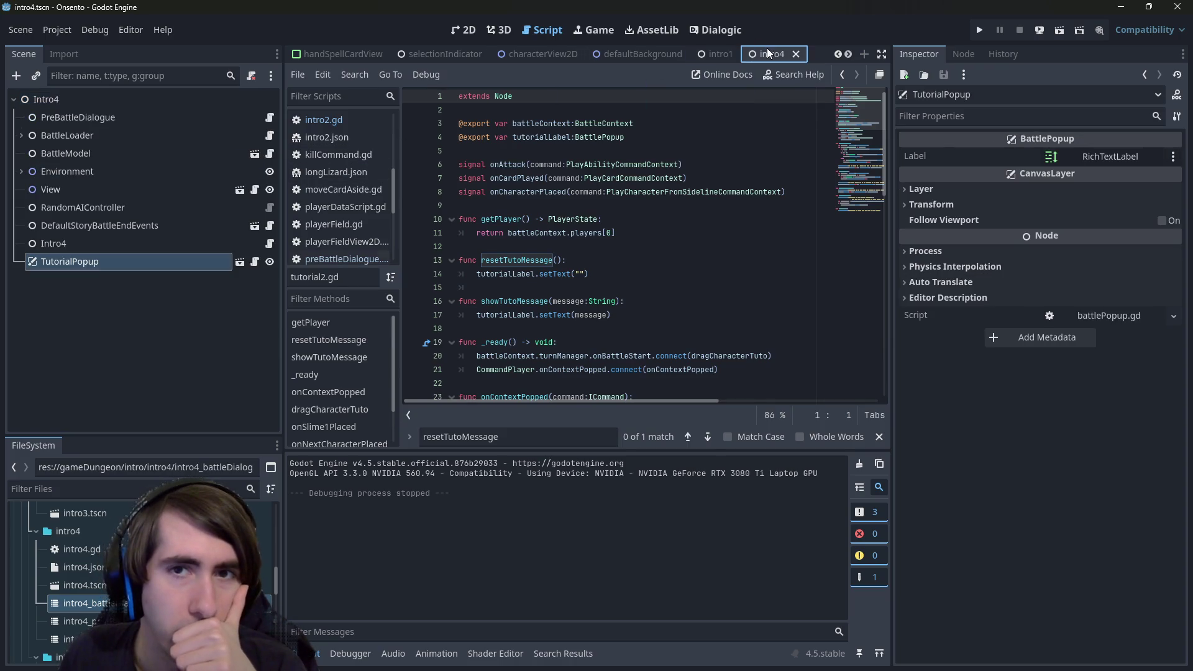
pyautogui.scroll(-10, 554, 255)
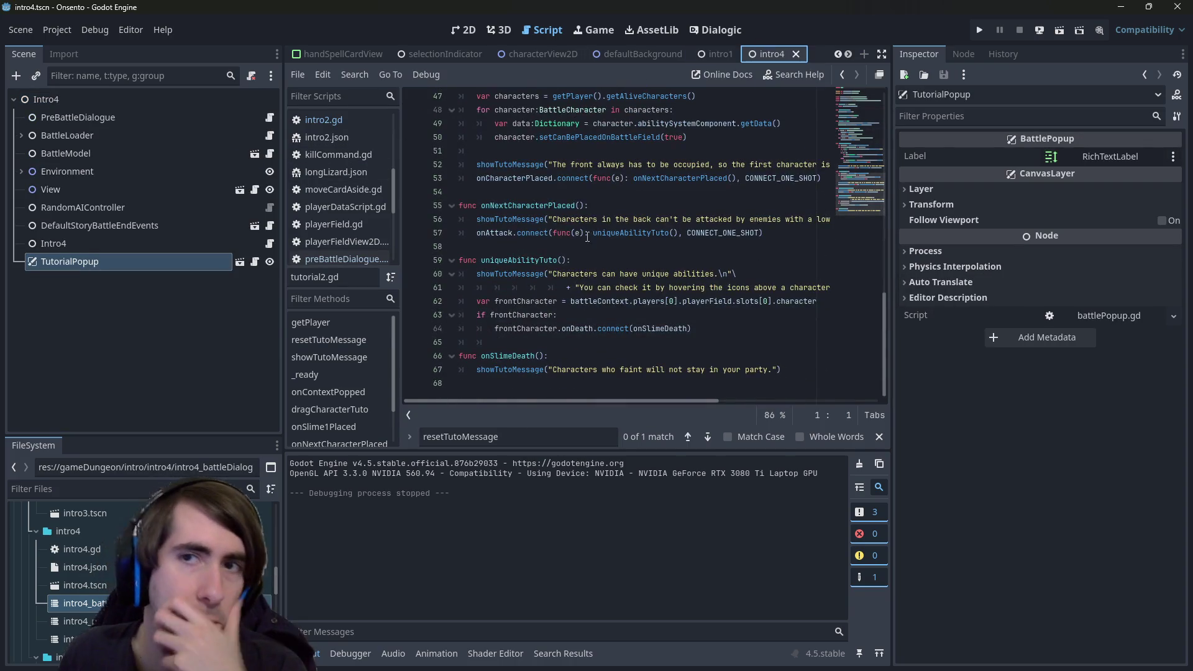
pyautogui.click(721, 54)
pyautogui.moveTo(721, 54)
pyautogui.mouseDown()
pyautogui.moveTo(519, 59)
pyautogui.moveTo(593, 53)
pyautogui.mouseUp()
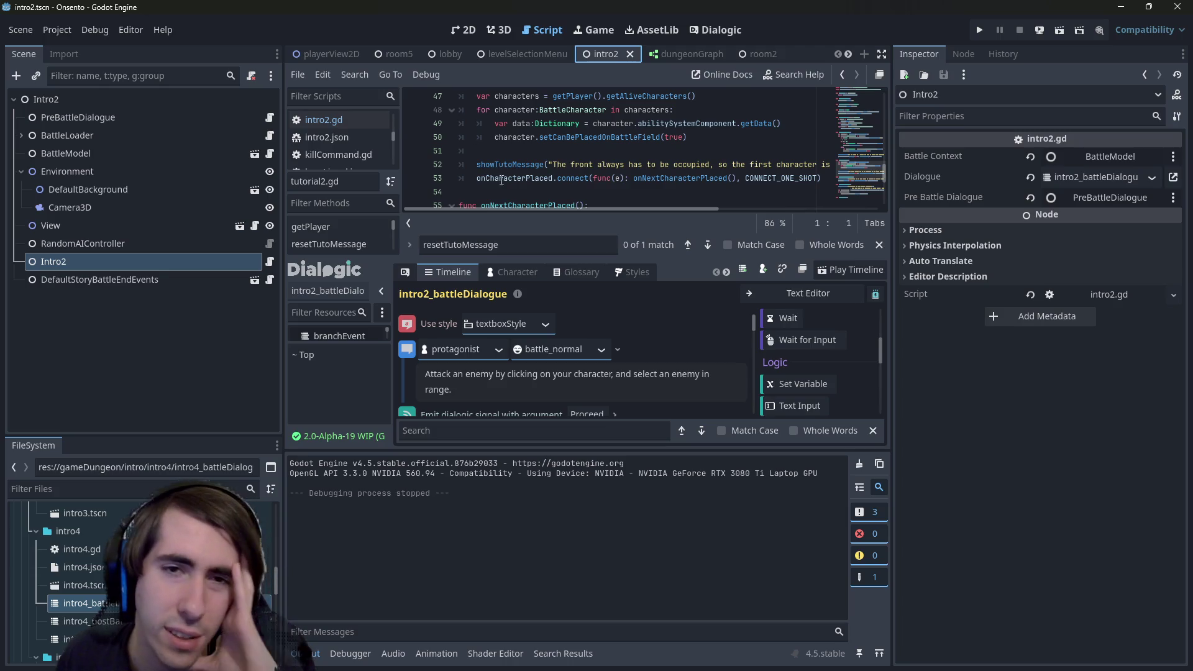
# Return to the intro4 scene with tutorial2.gd shown from the top and TutorialPopup selected.
pyautogui.click(532, 177)
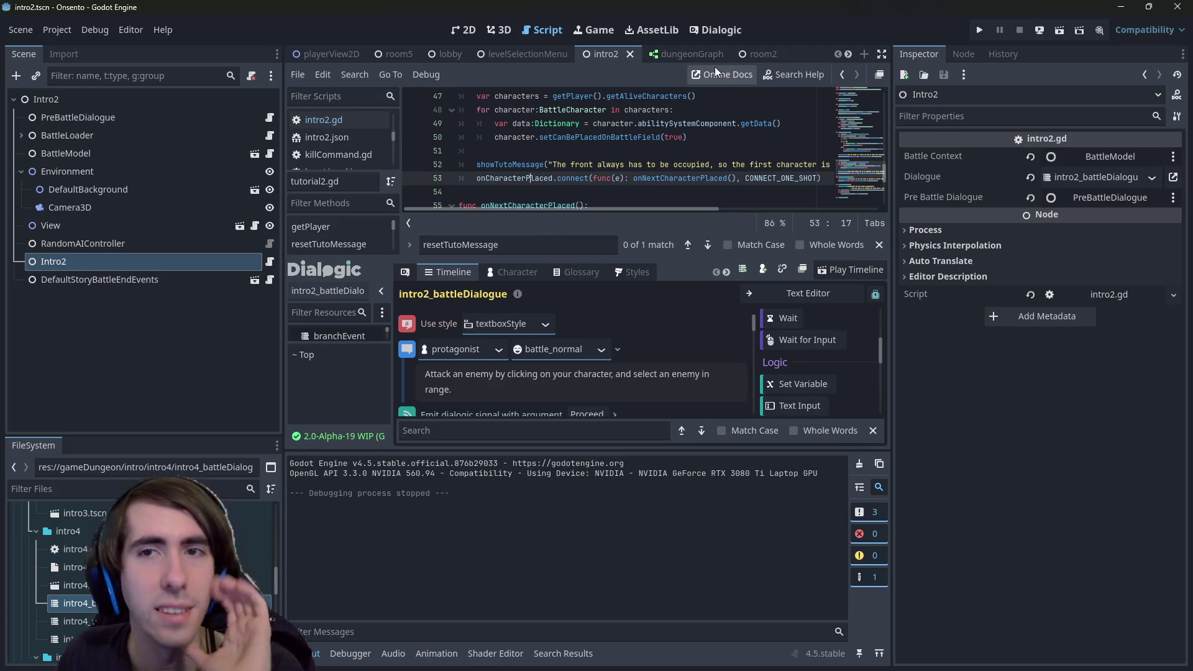
pyautogui.moveTo(713, 61); pyautogui.dragTo(671, 54)
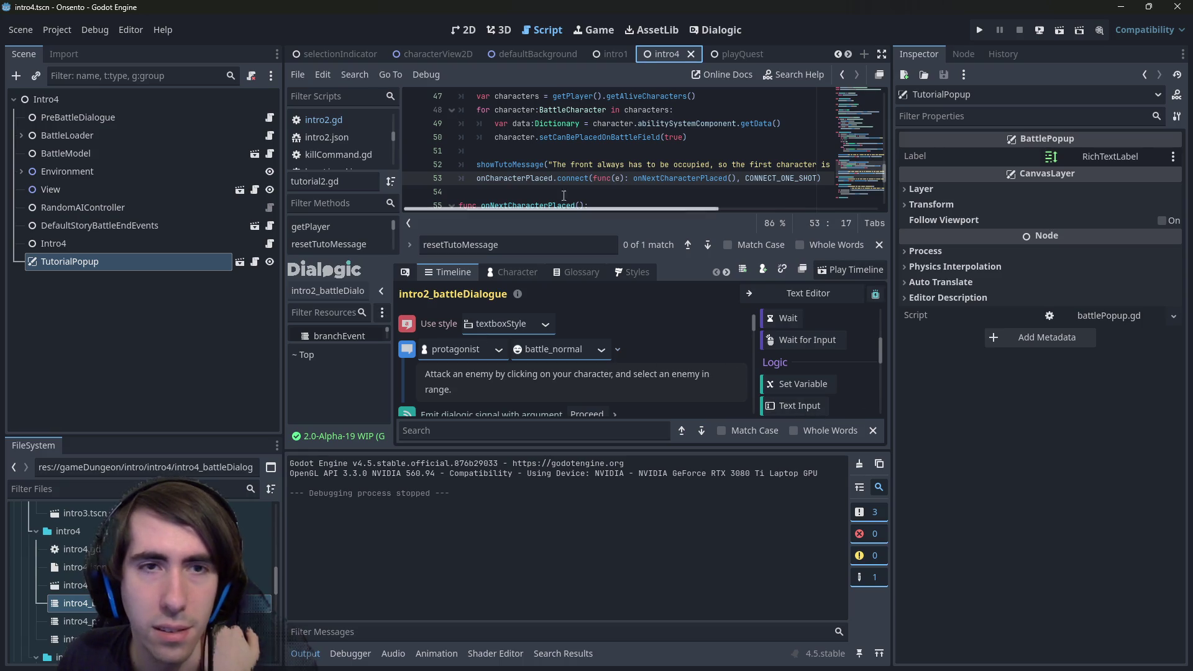
pyautogui.click(715, 31)
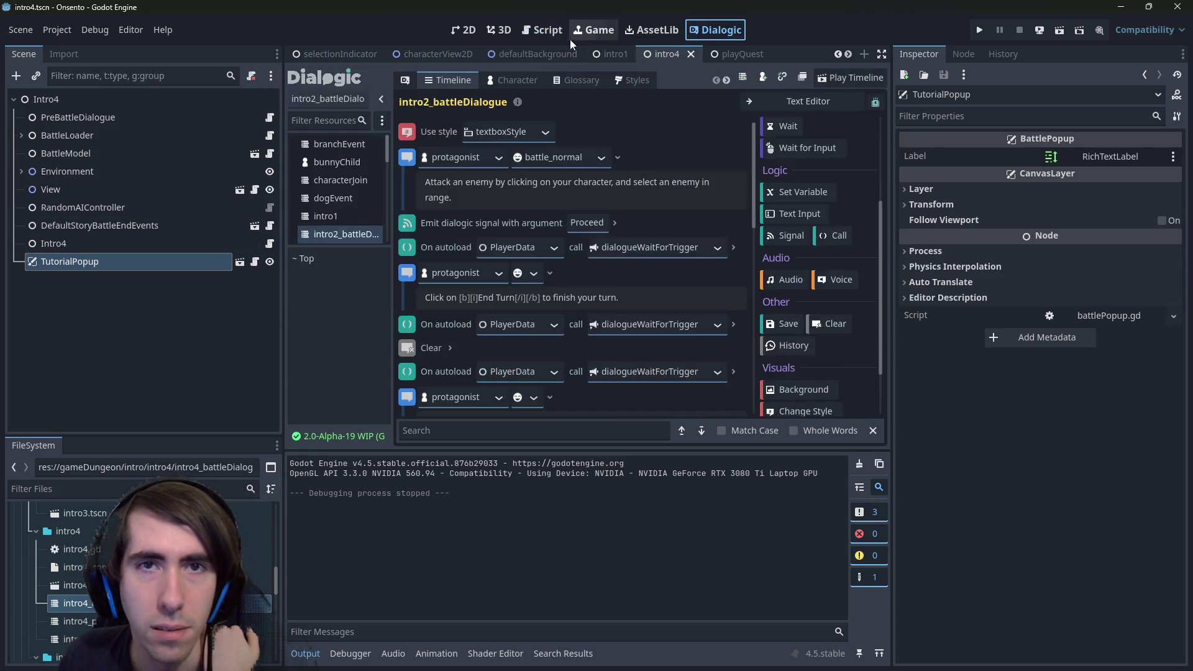
pyautogui.click(550, 32)
pyautogui.scroll(15, 606, 219)
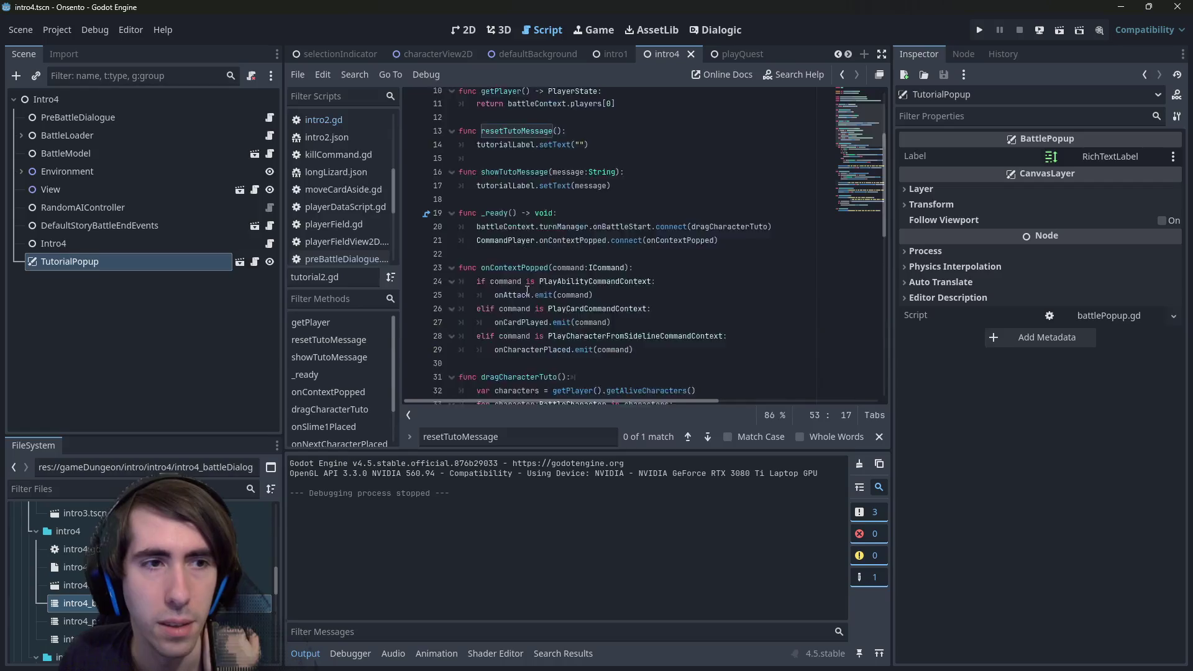
pyautogui.click(123, 273)
pyautogui.click(106, 271)
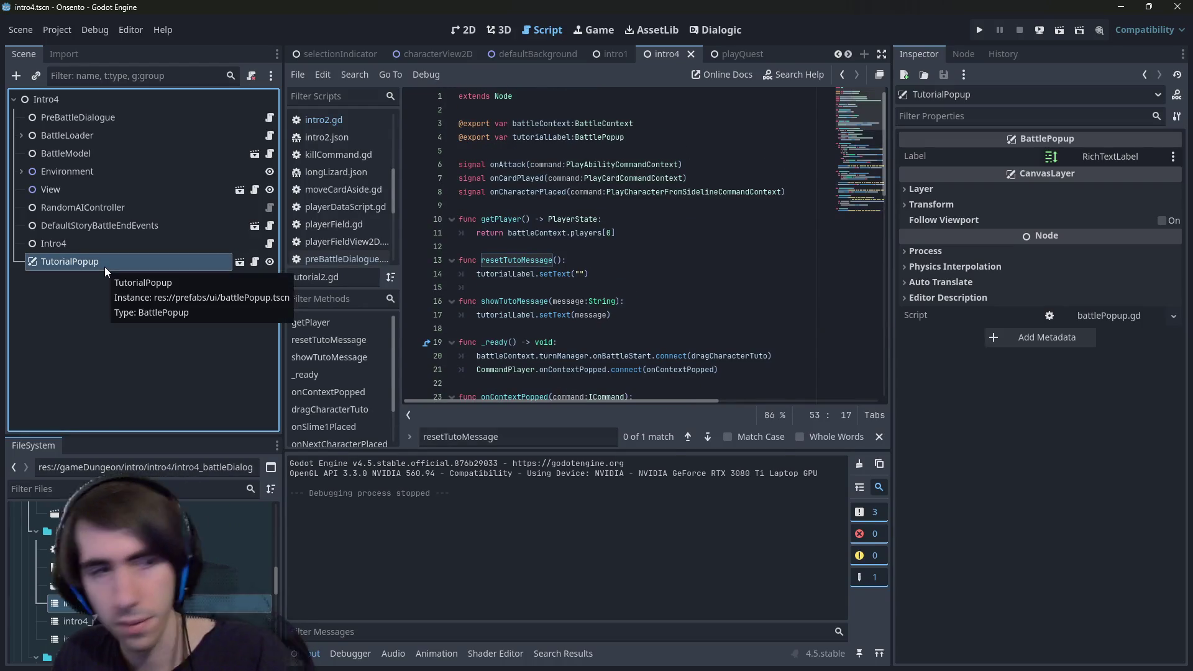
# Delete the TutorialPopup node, save, and clear Intro4's Tutorial Label property.
pyautogui.press('Delete')
pyautogui.press('Return')
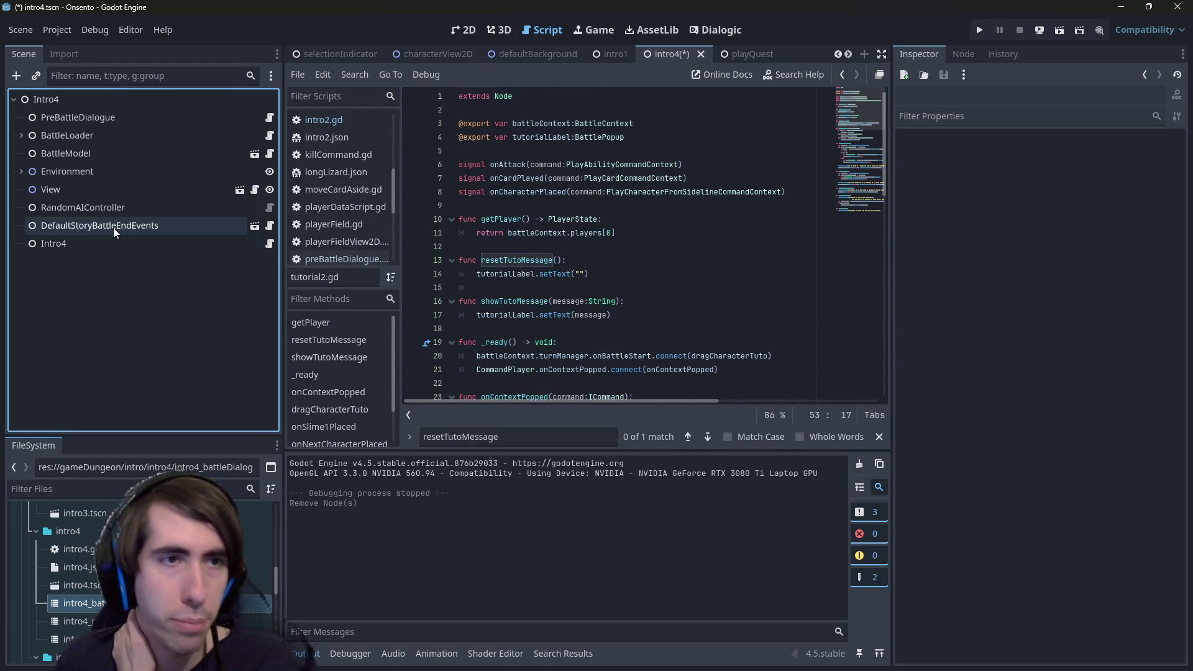
pyautogui.hotkey('ctrl', 's')
pyautogui.click(107, 242)
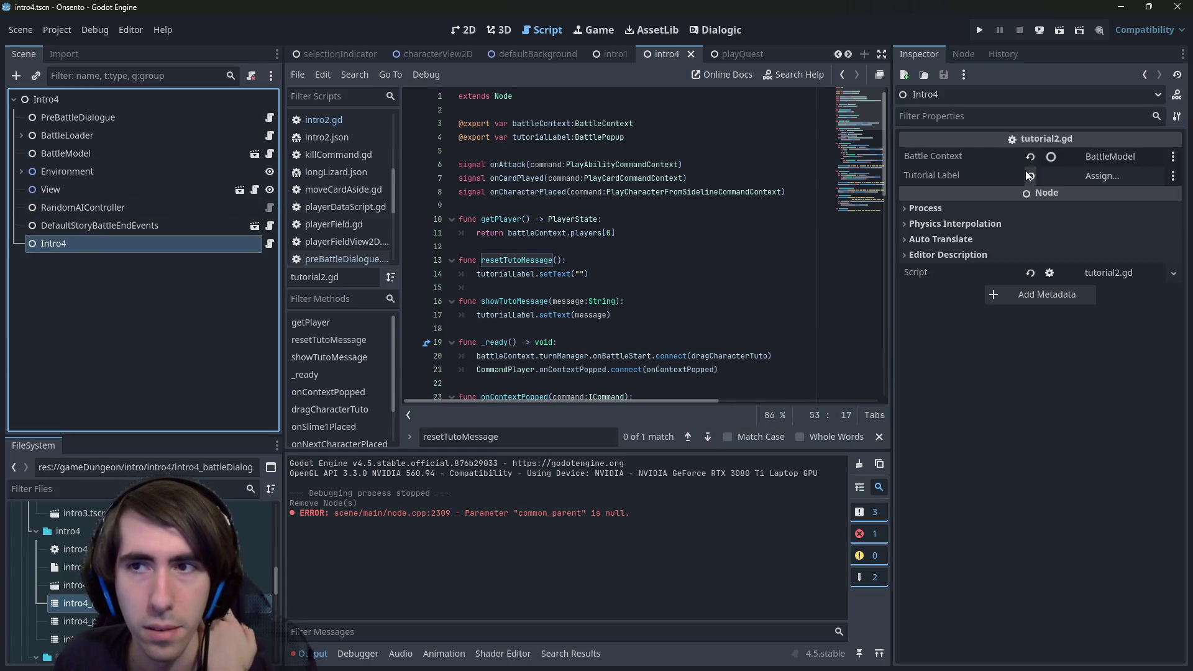
pyautogui.click(1030, 176)
# Delete the tutorialLabel export line, save, then undo that deletion.
pyautogui.moveTo(628, 146); pyautogui.dragTo(446, 138)
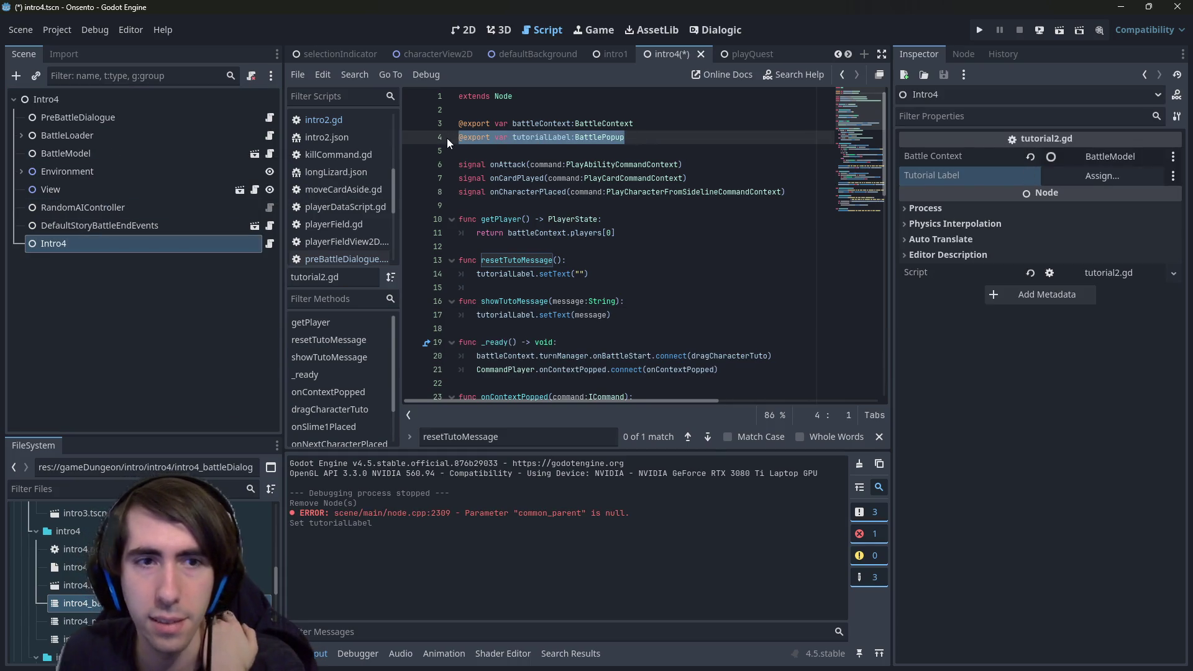
pyautogui.press('BackSpace')
pyautogui.press('BackSpace')
pyautogui.hotkey('ctrl', 's')
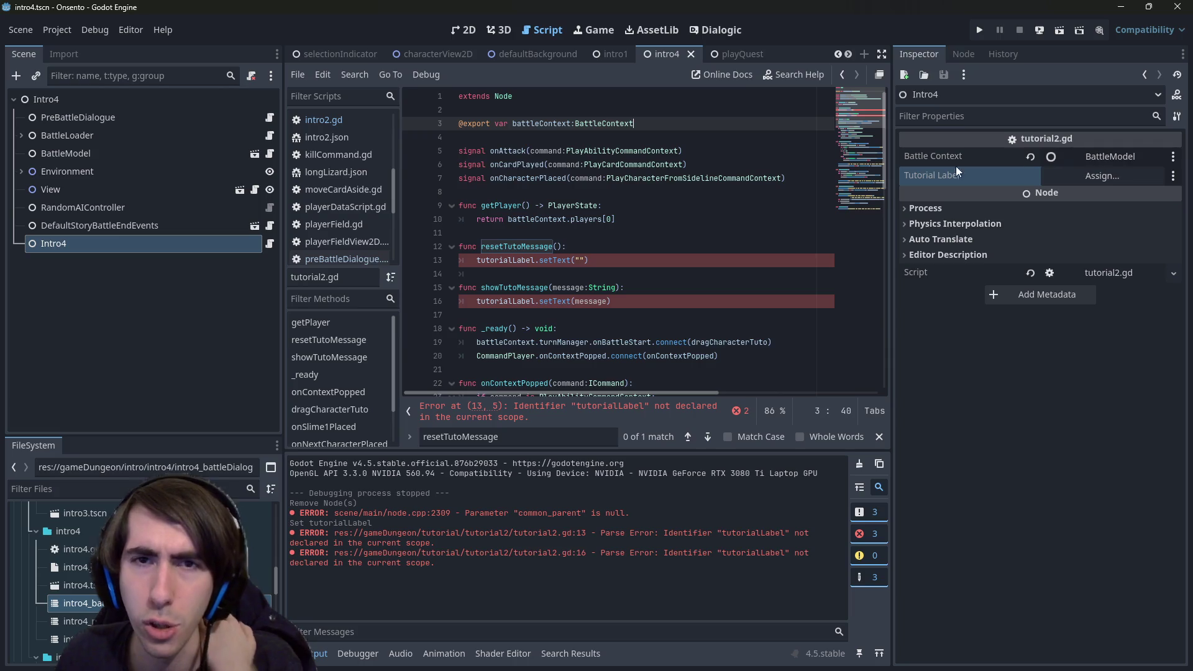
pyautogui.click(702, 234)
pyautogui.hotkey('ctrl', 'z')
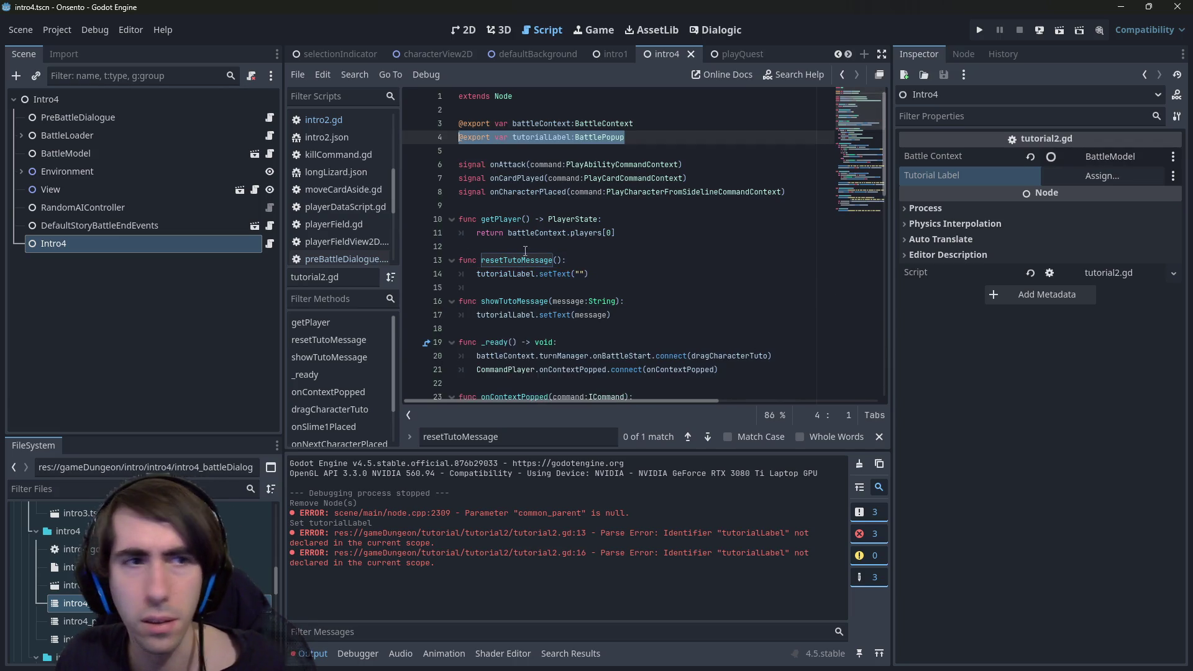
# Attach intro4.gd from FileSystem as the Intro4 node's script.
pyautogui.click(199, 228)
pyautogui.click(192, 249)
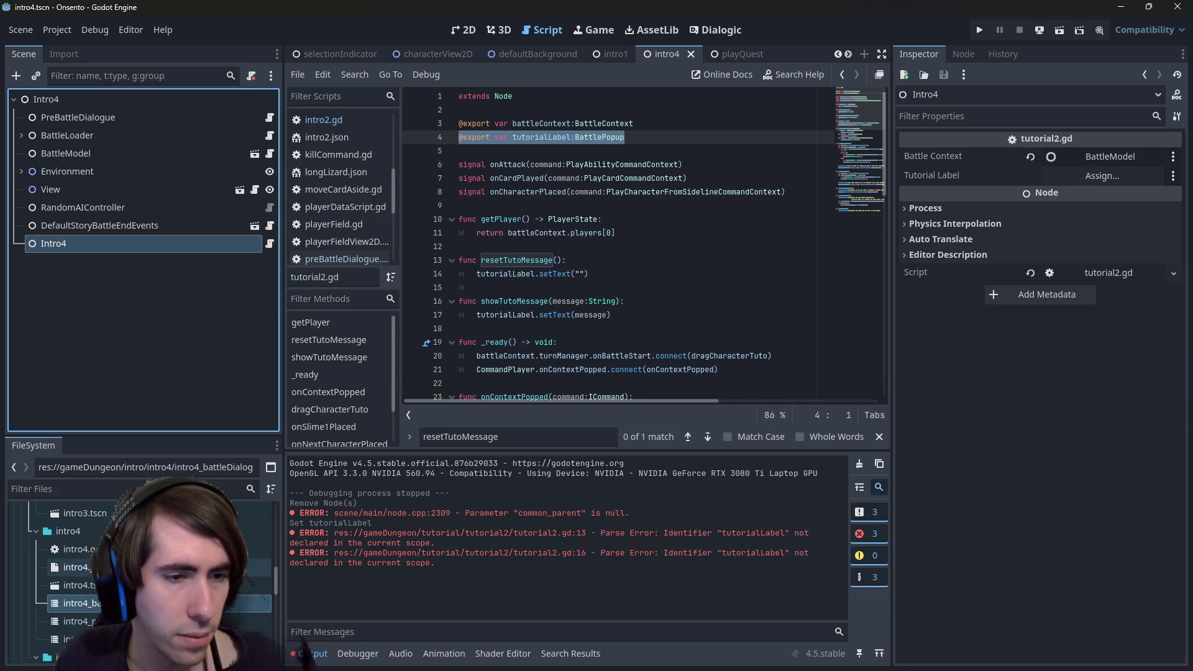
pyautogui.moveTo(75, 549)
pyautogui.mouseDown()
pyautogui.moveTo(621, 329)
pyautogui.moveTo(1137, 329)
pyautogui.moveTo(1119, 273)
pyautogui.mouseUp()
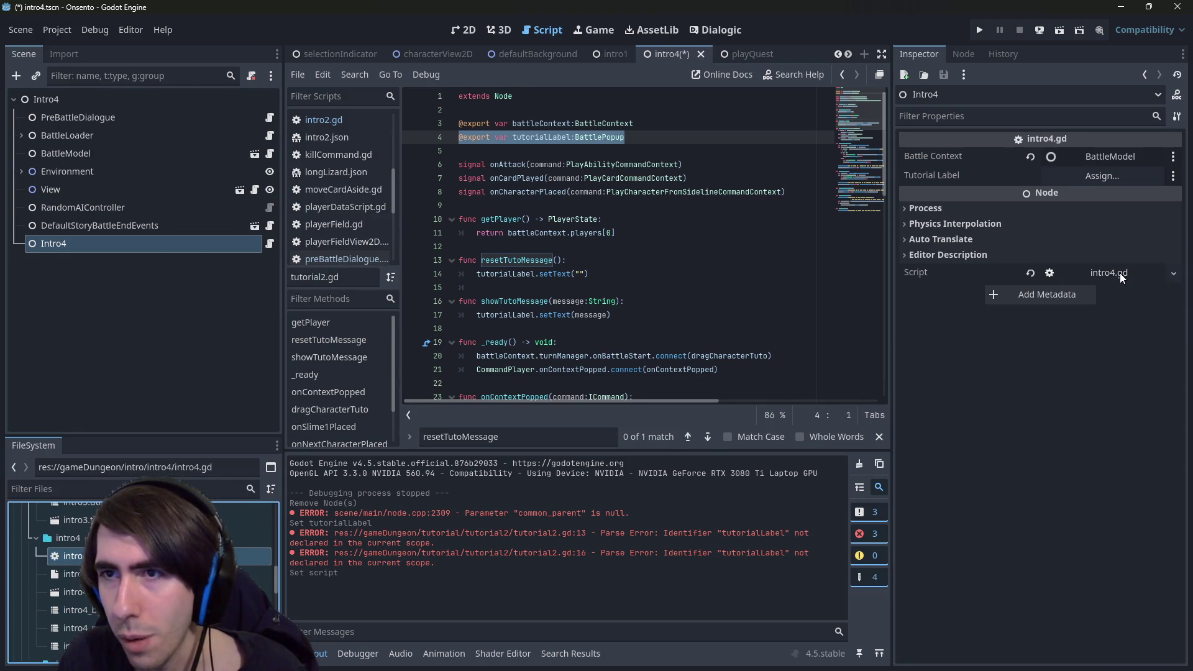
# Save, then delete the tutorialLabel export and the resetTutoMessage and showTutoMessage functions.
pyautogui.hotkey('ctrl', 's')
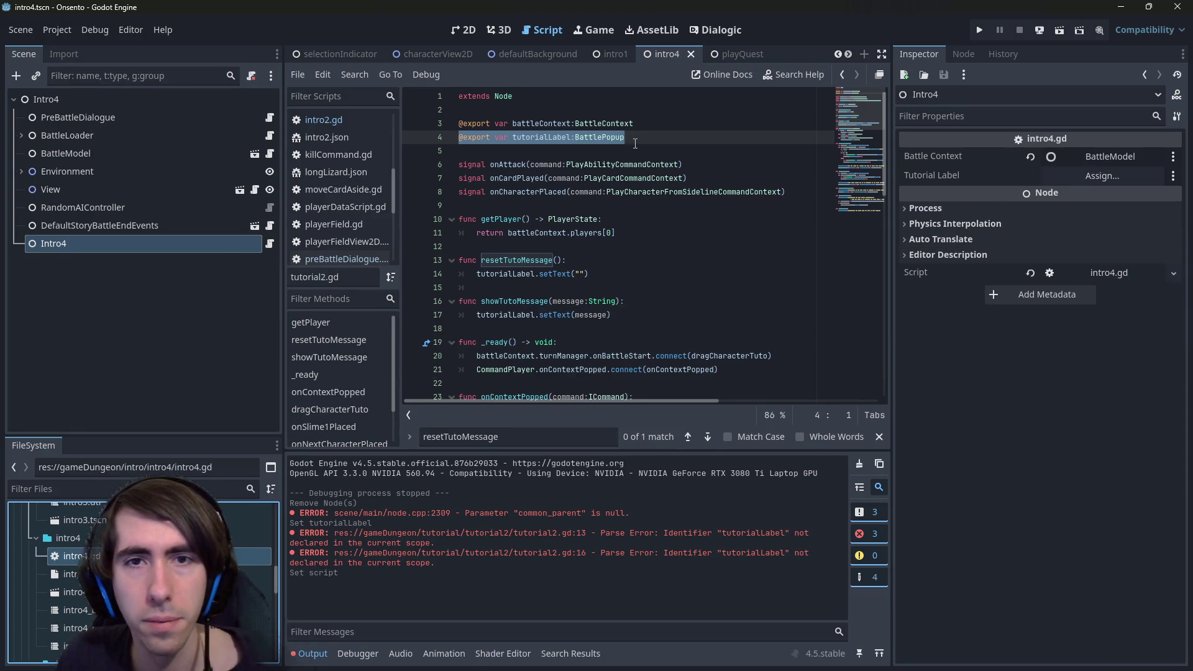
pyautogui.press('BackSpace')
pyautogui.press('BackSpace')
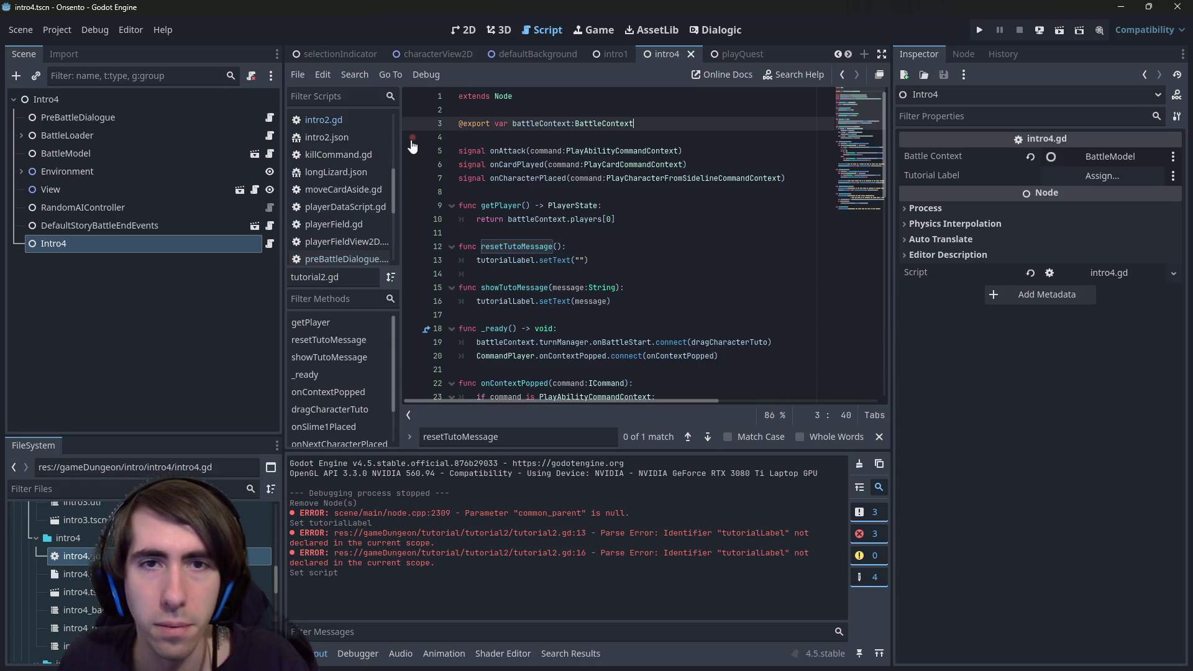
pyautogui.hotkey('ctrl', 'z')
pyautogui.hotkey('ctrl', 'z')
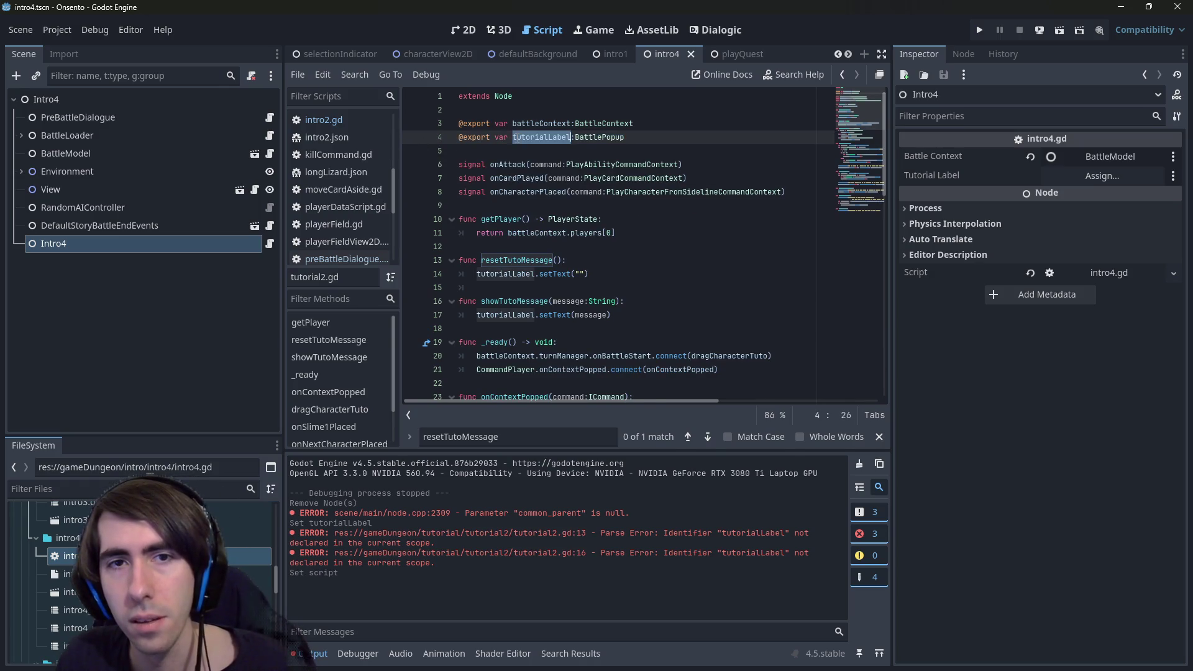
pyautogui.press('BackSpace')
pyautogui.press('BackSpace')
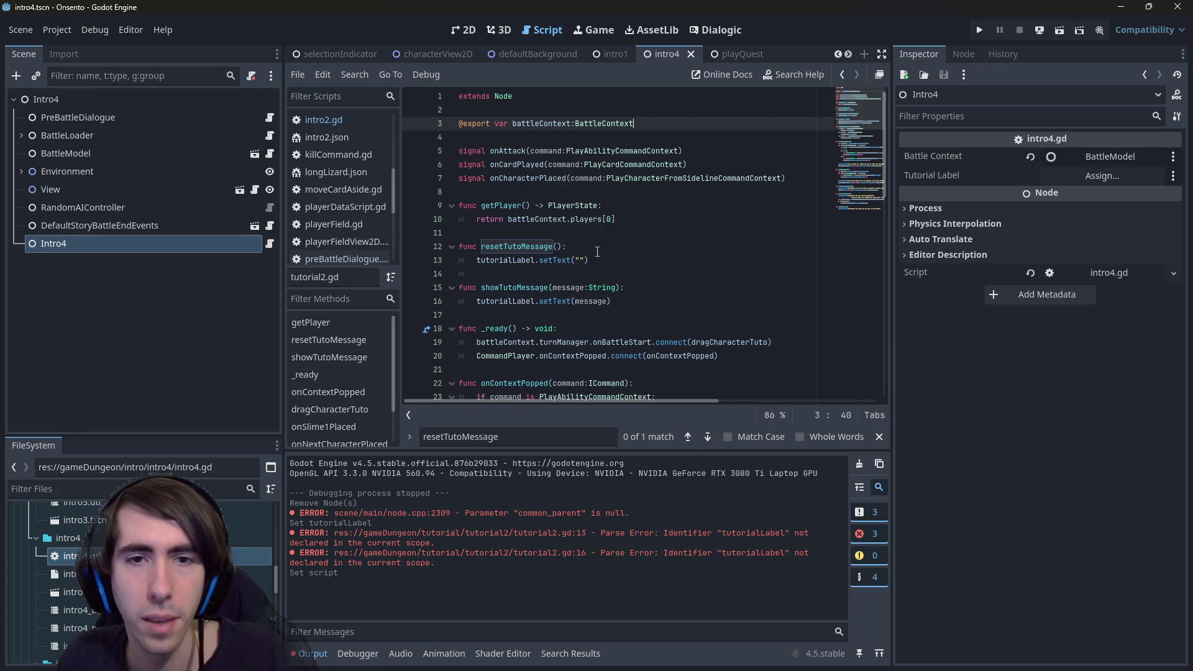
pyautogui.moveTo(477, 274); pyautogui.dragTo(411, 233)
pyautogui.press('BackSpace')
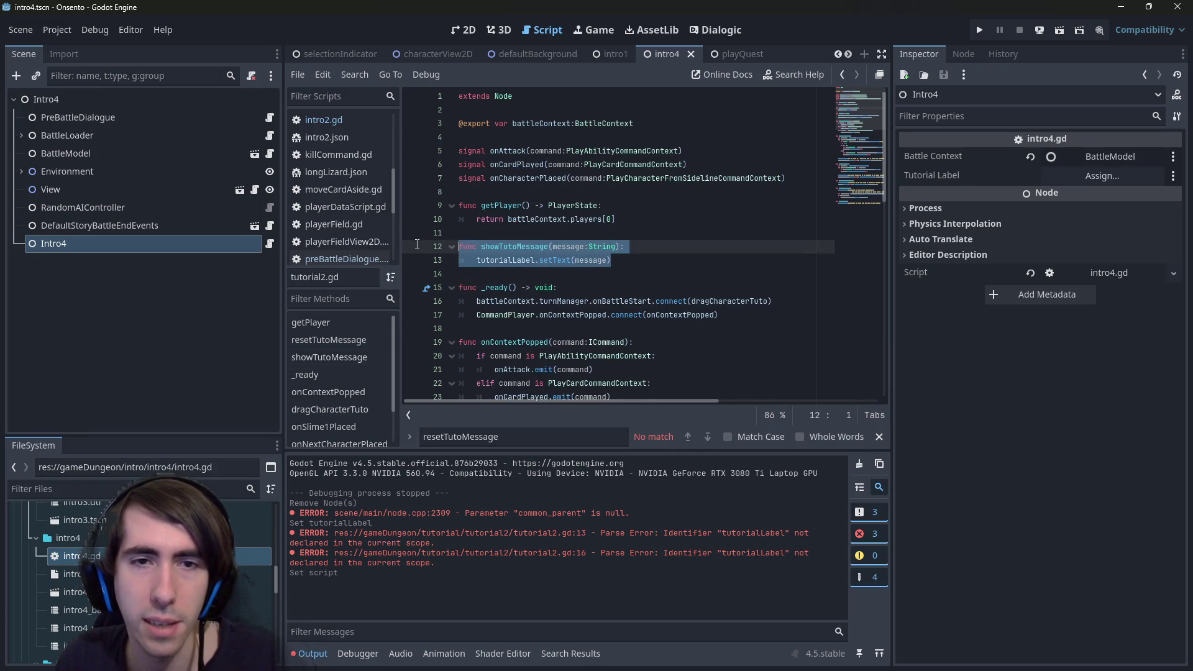
pyautogui.press('BackSpace')
pyautogui.press('BackSpace')
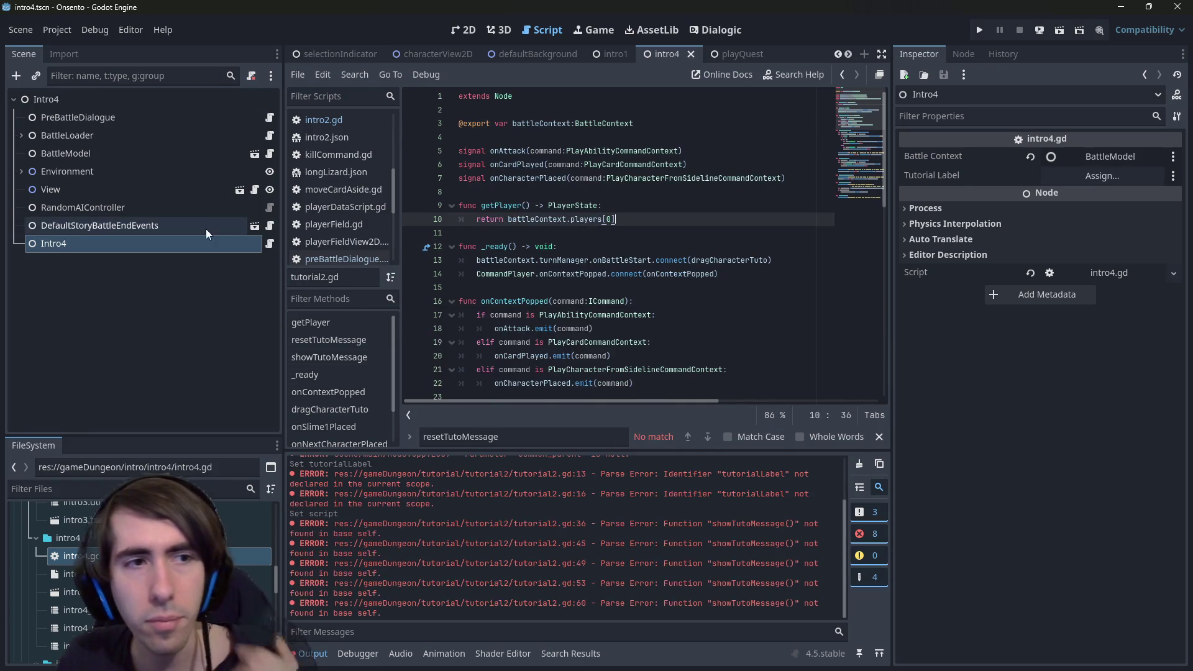
# Undo to restore the tutorialLabel export and both tutorial functions.
pyautogui.scroll(3, 360, 211)
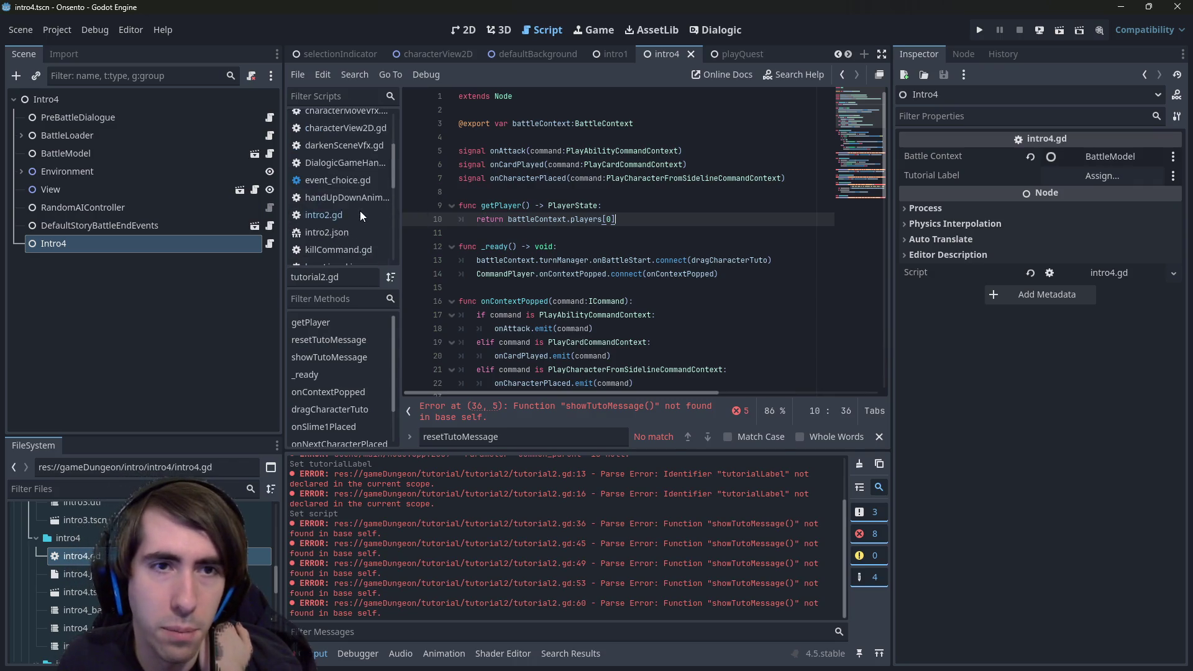
pyautogui.scroll(-10, 341, 209)
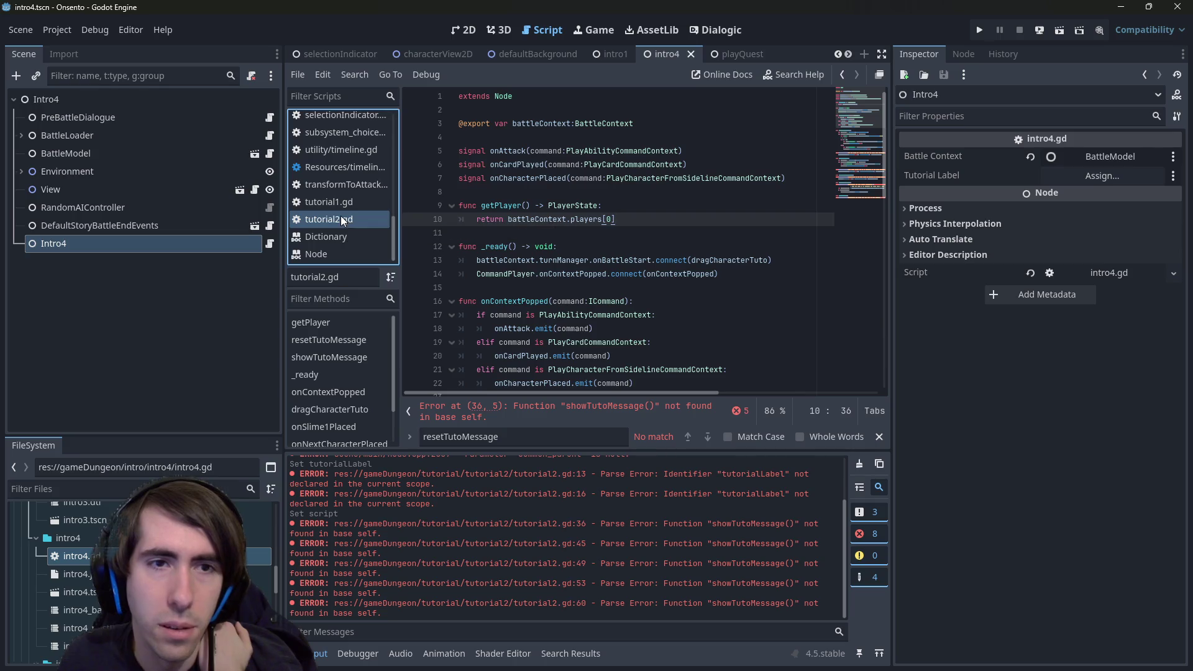
pyautogui.click(632, 179)
pyautogui.hotkey('ctrl', 'z')
pyautogui.hotkey('ctrl', 'z')
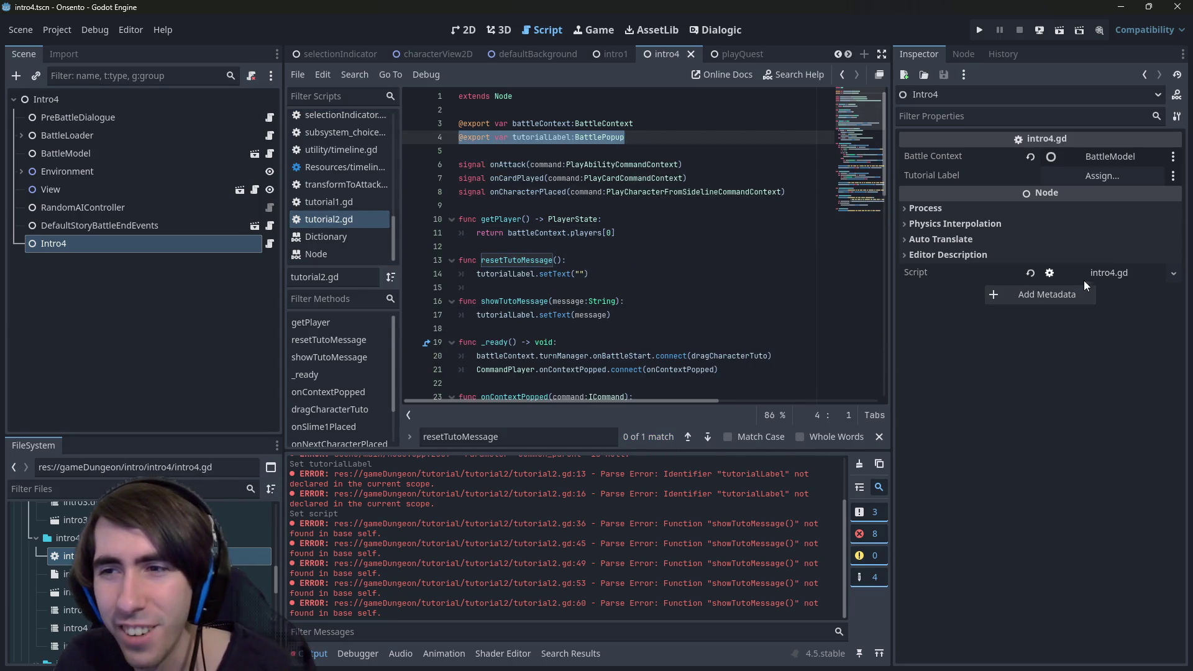
# Close the other open scripts in the script editor.
pyautogui.click(1112, 274)
pyautogui.scroll(5, 372, 201)
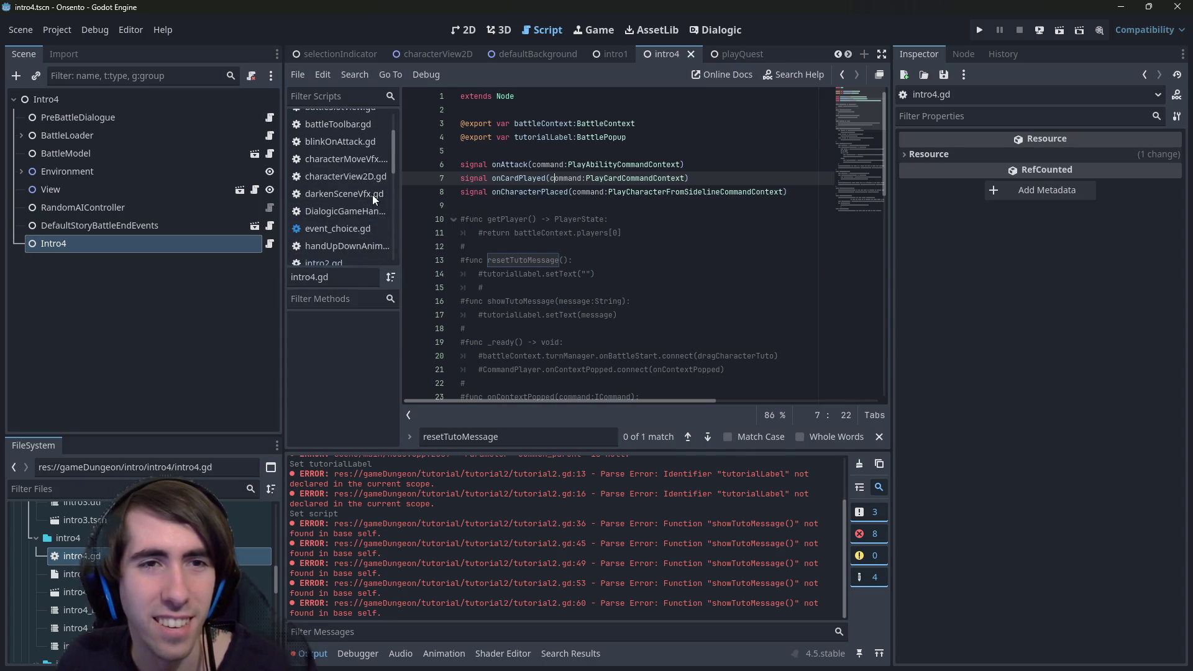
pyautogui.rightClick(372, 196)
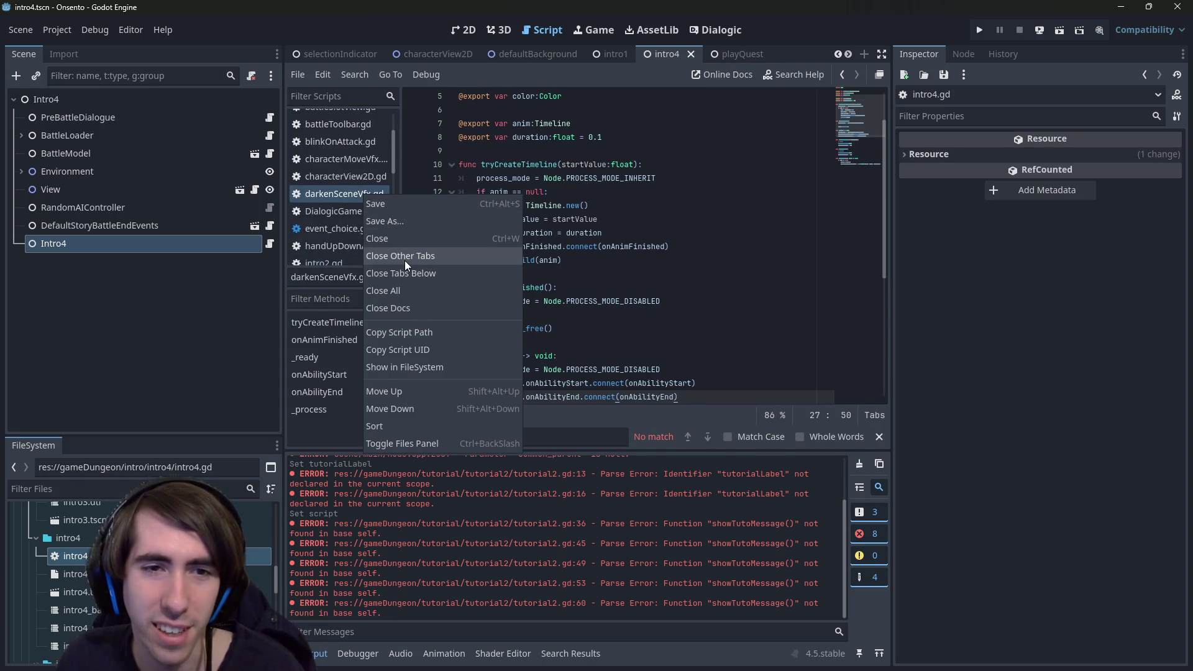
pyautogui.press('Escape')
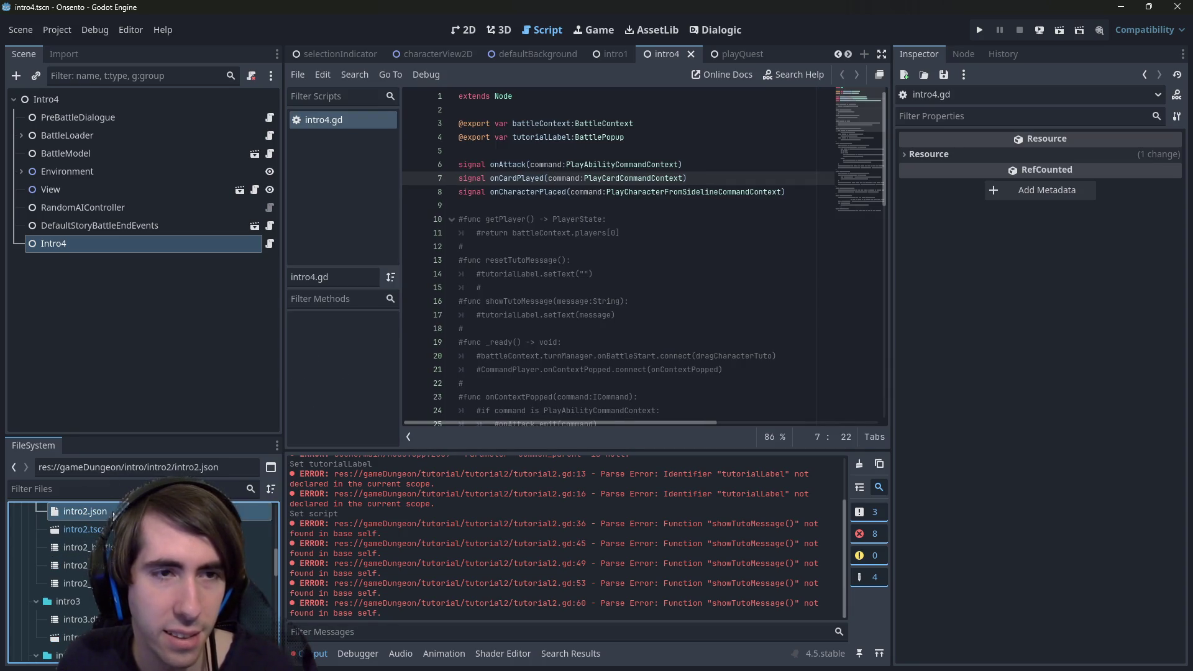
# Open intro2.gd, then return to intro4.gd and select its tutorialLabel export line.
pyautogui.click(81, 532)
pyautogui.doubleClick(82, 514)
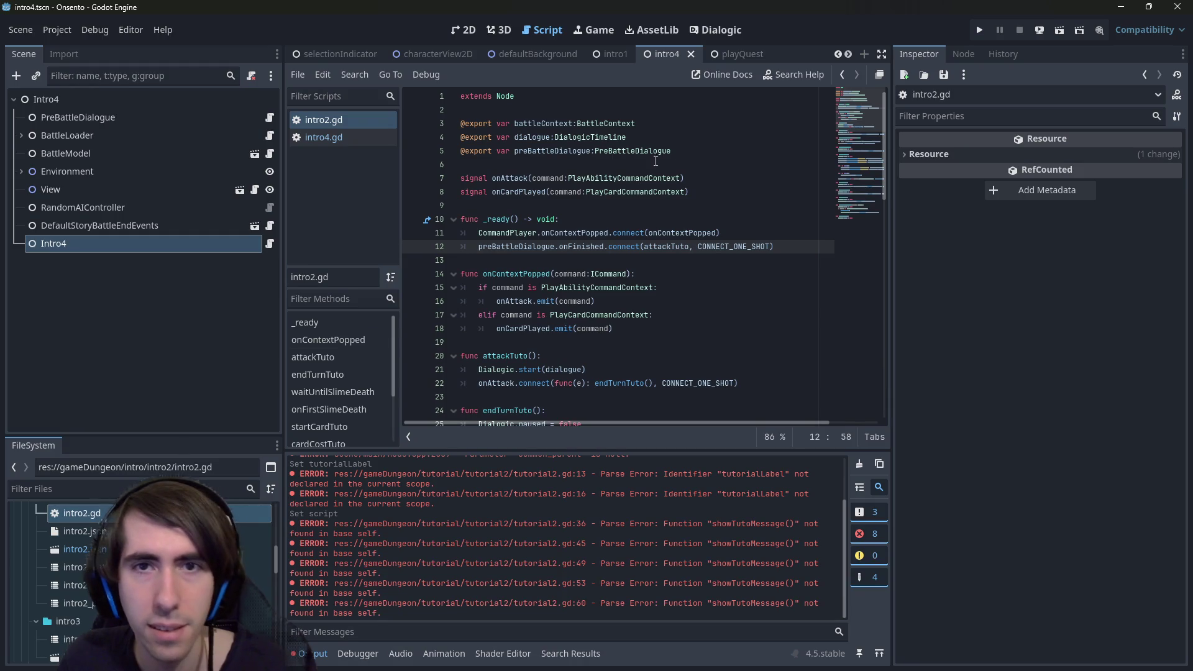
pyautogui.click(341, 138)
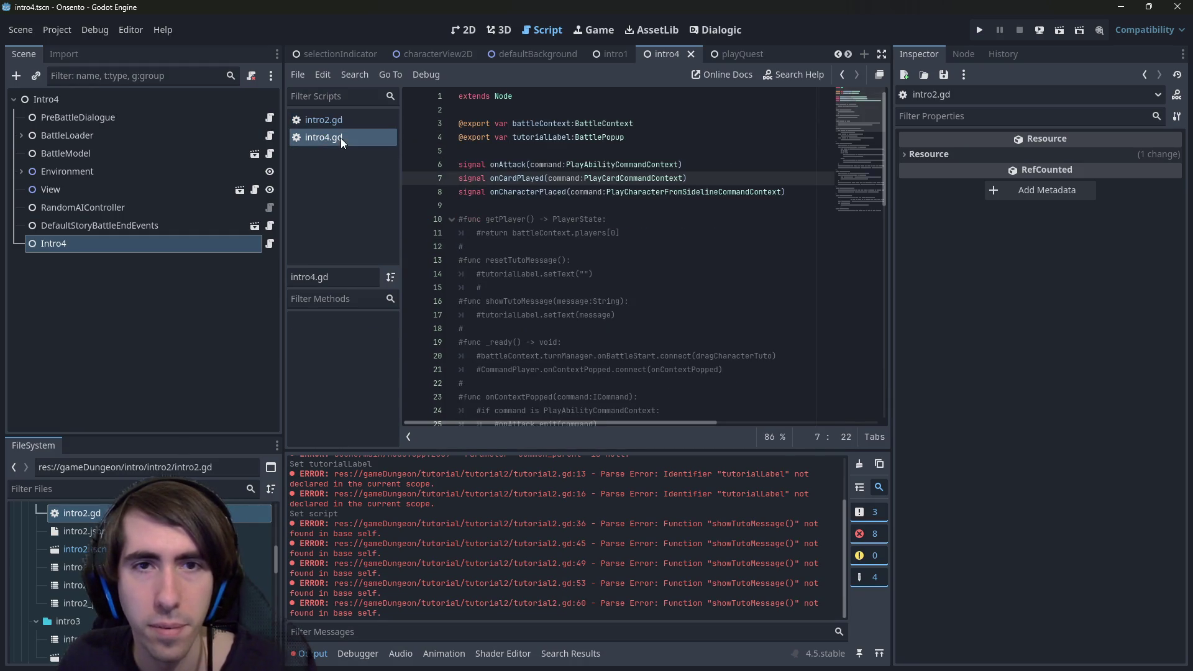
pyautogui.click(668, 140)
pyautogui.moveTo(667, 140); pyautogui.dragTo(428, 138)
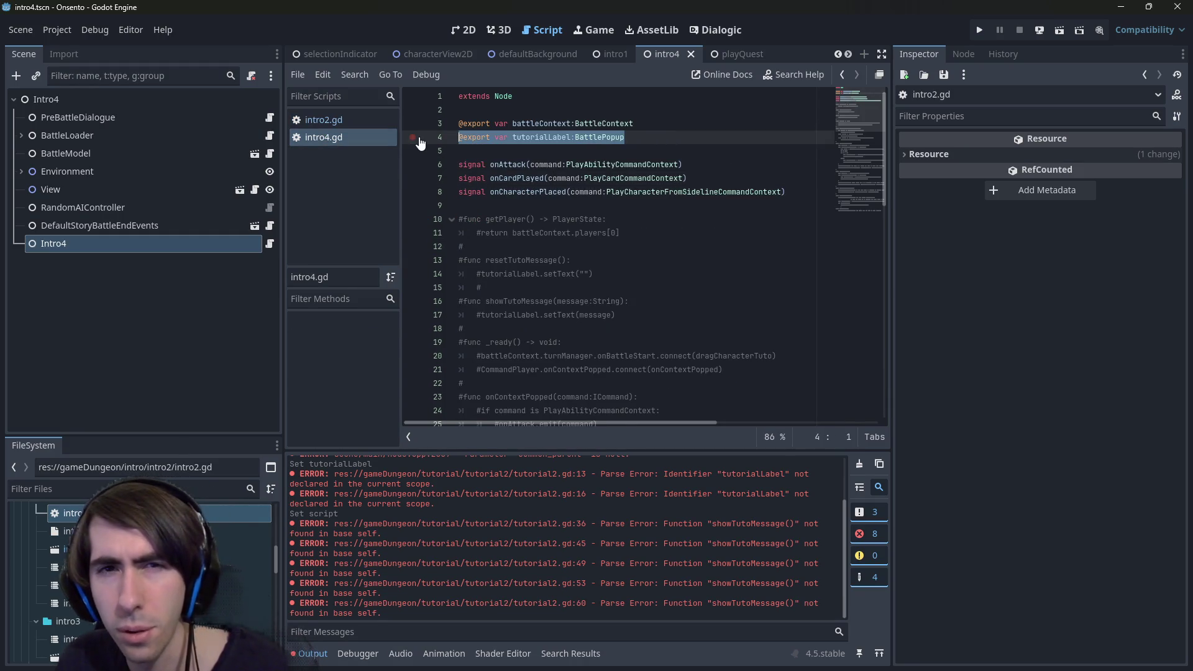
# Paste the dialogue DialogicTimeline and preBattleDialogue PreBattleDialogue exports over tutorialLabel.
pyautogui.write('@export var dialogue:DialogicTimeline @export var preBattleDialogue:PreBattleDialogue')
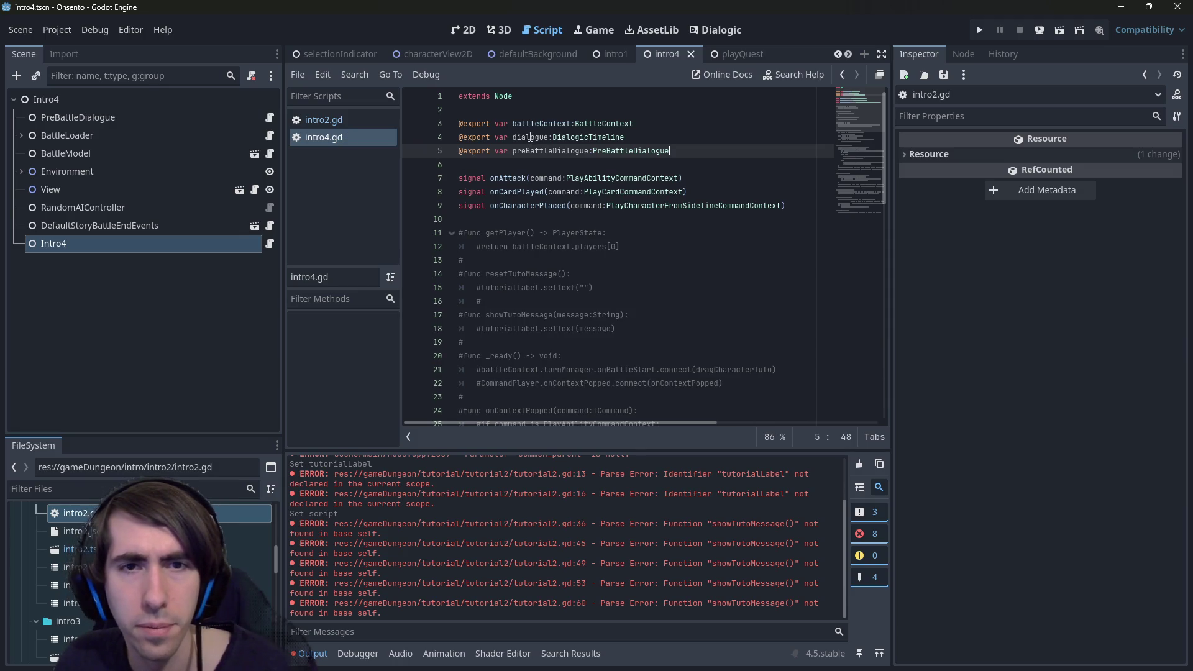
pyautogui.scroll(-4, 501, 268)
pyautogui.scroll(-10, 501, 268)
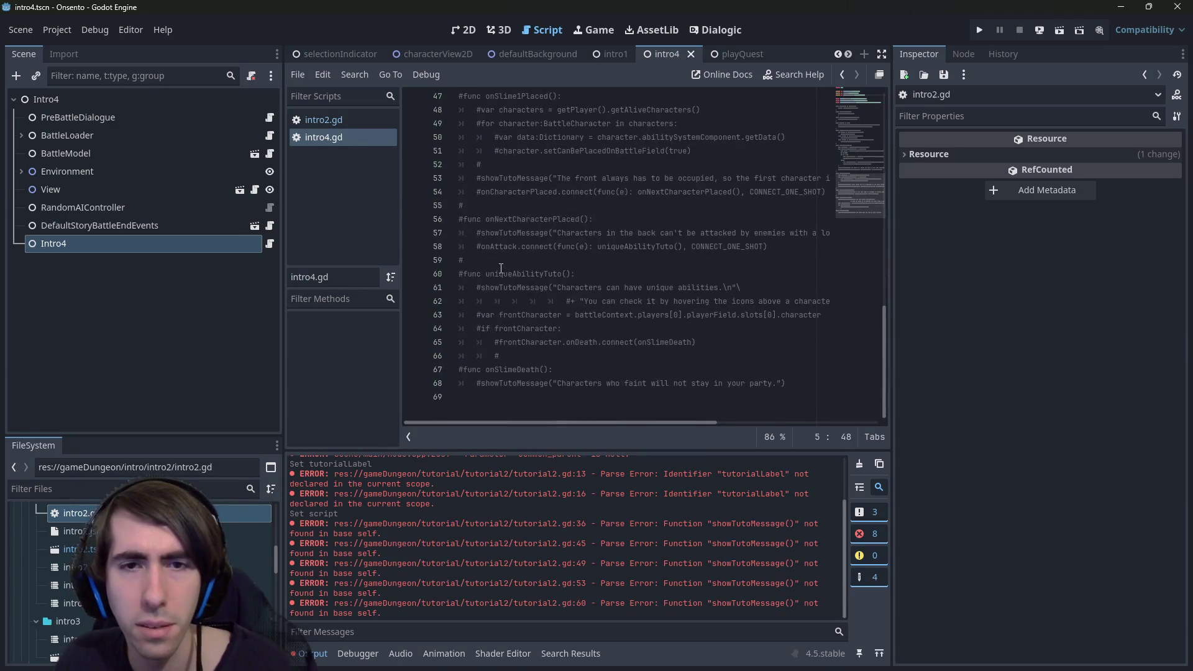
pyautogui.scroll(14, 501, 269)
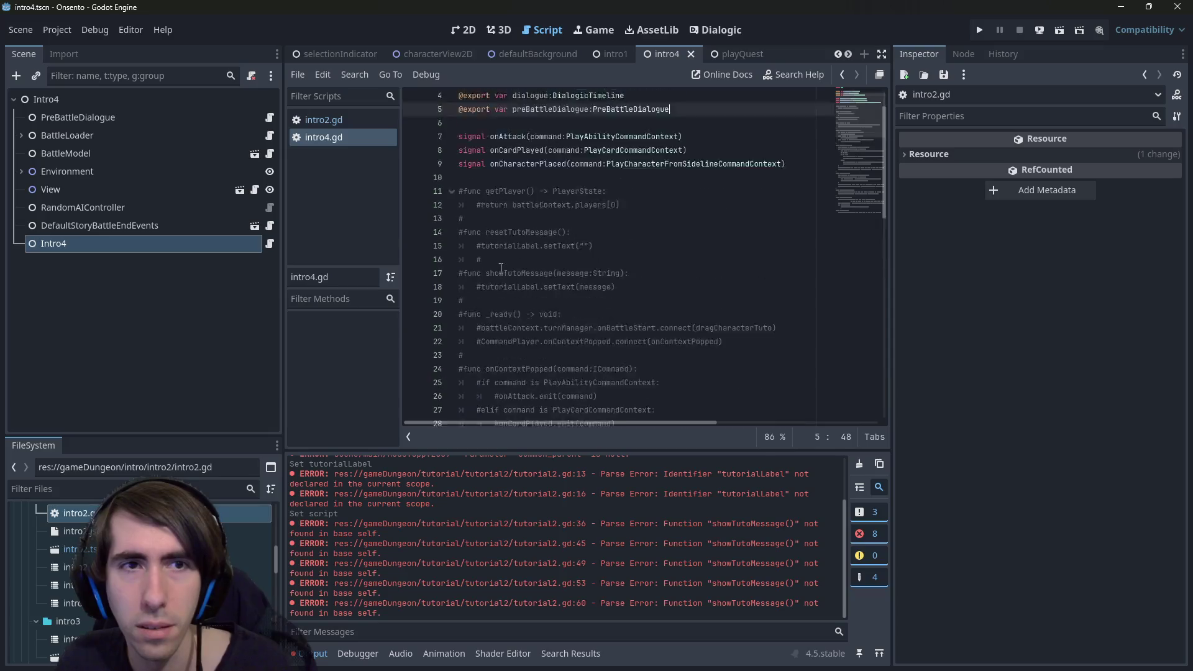
pyautogui.scroll(-14, 500, 268)
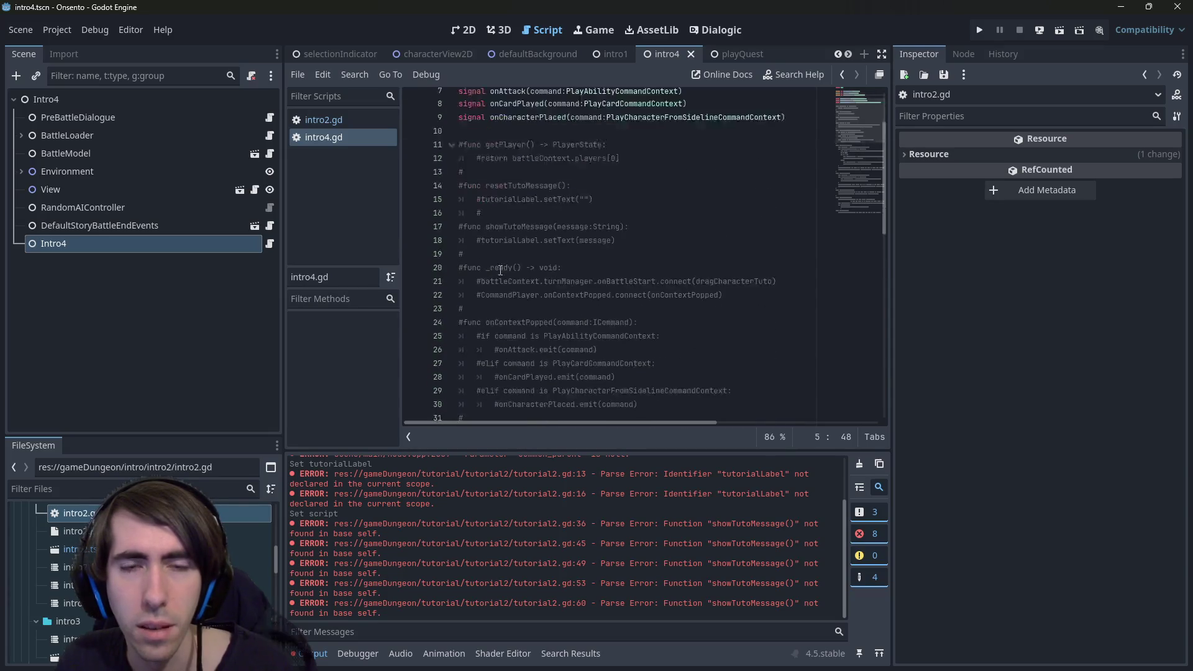
# Comment out the old tutorial functions with Ctrl+K and check the preBattleDialogue variable.
pyautogui.moveTo(801, 384); pyautogui.dragTo(609, 273)
pyautogui.hotkey('ctrl', 'k')
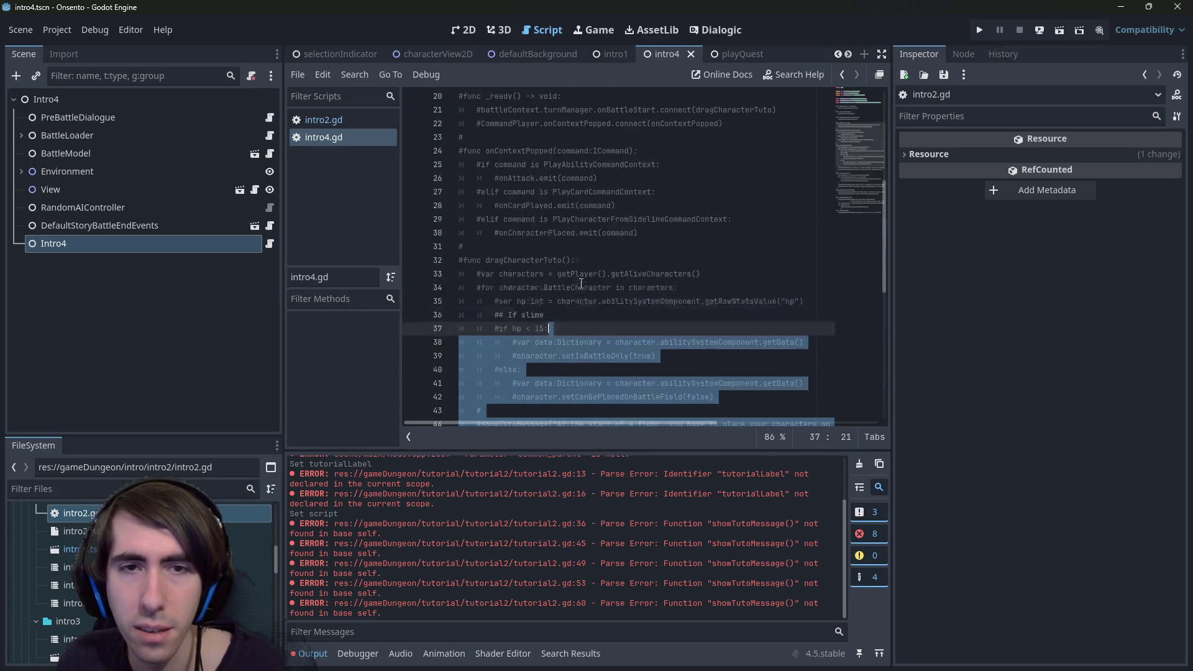
pyautogui.scroll(14, 597, 261)
pyautogui.click(596, 246)
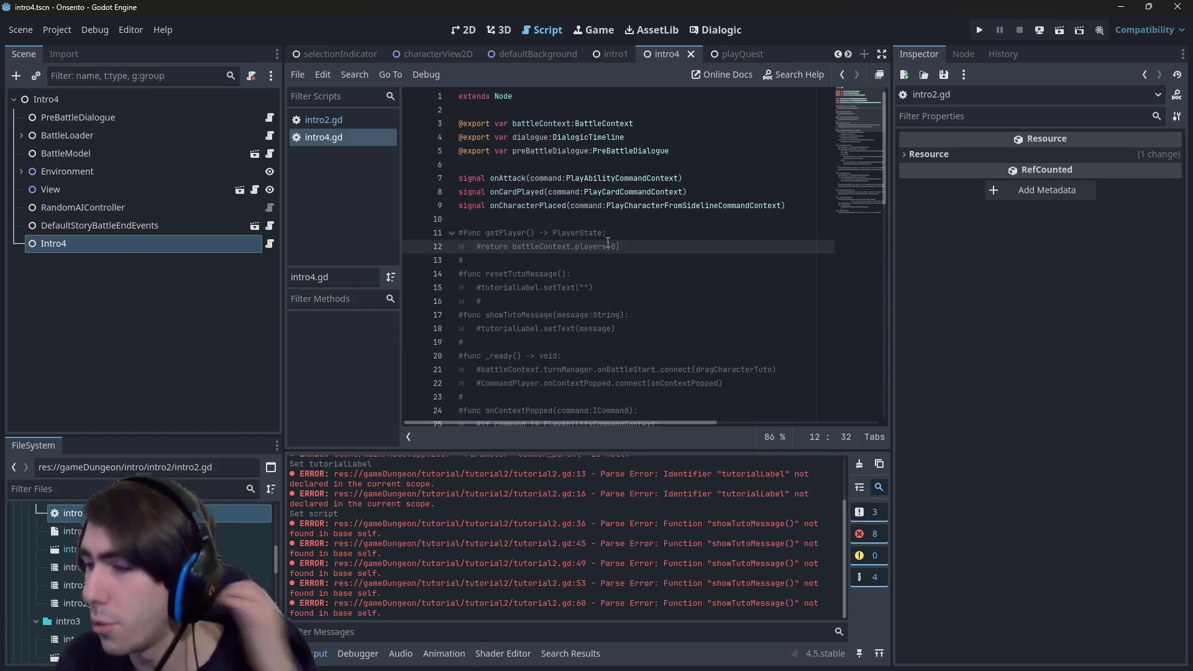
pyautogui.doubleClick(551, 149)
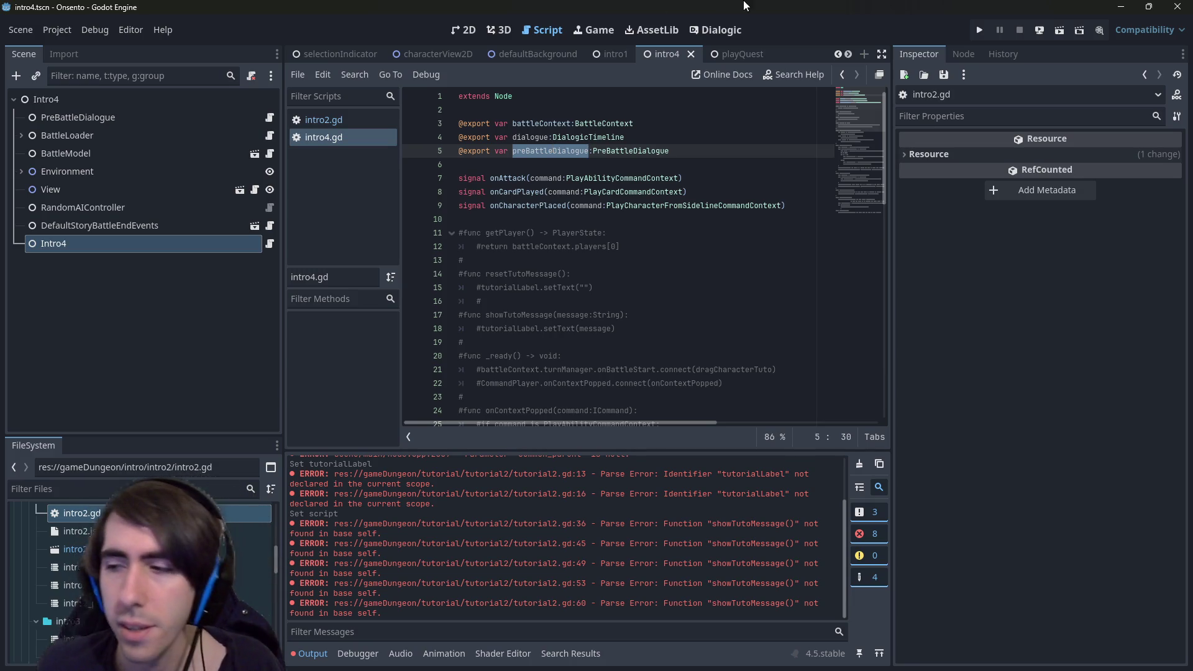
pyautogui.doubleClick(564, 157)
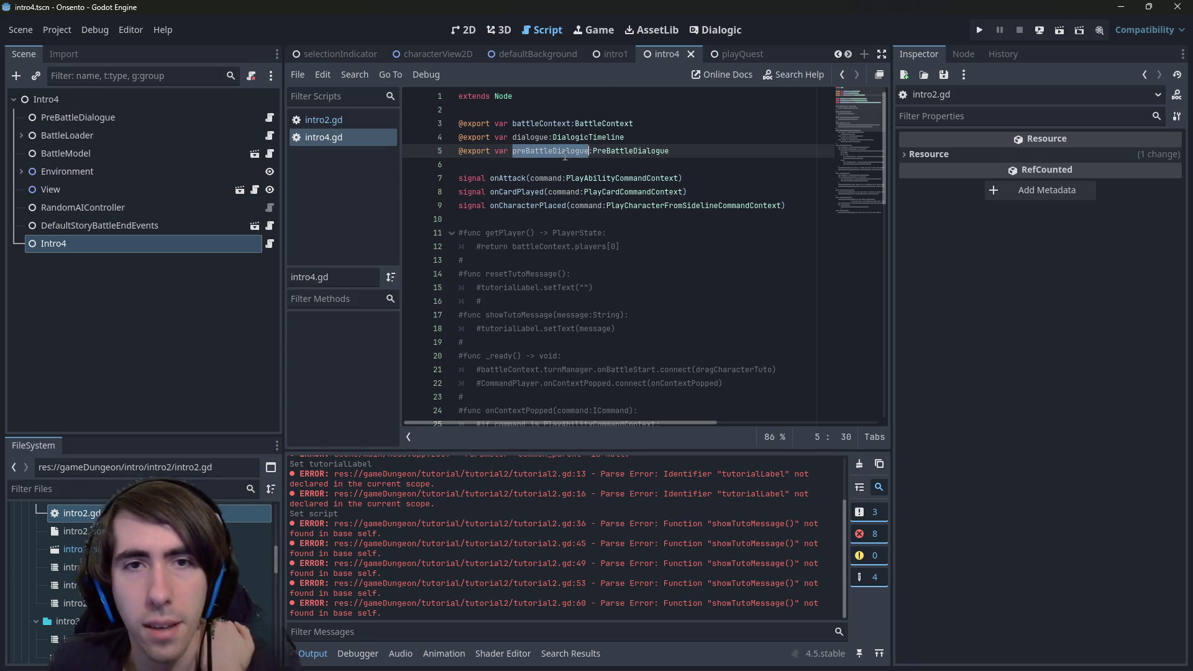
pyautogui.scroll(-5, 559, 159)
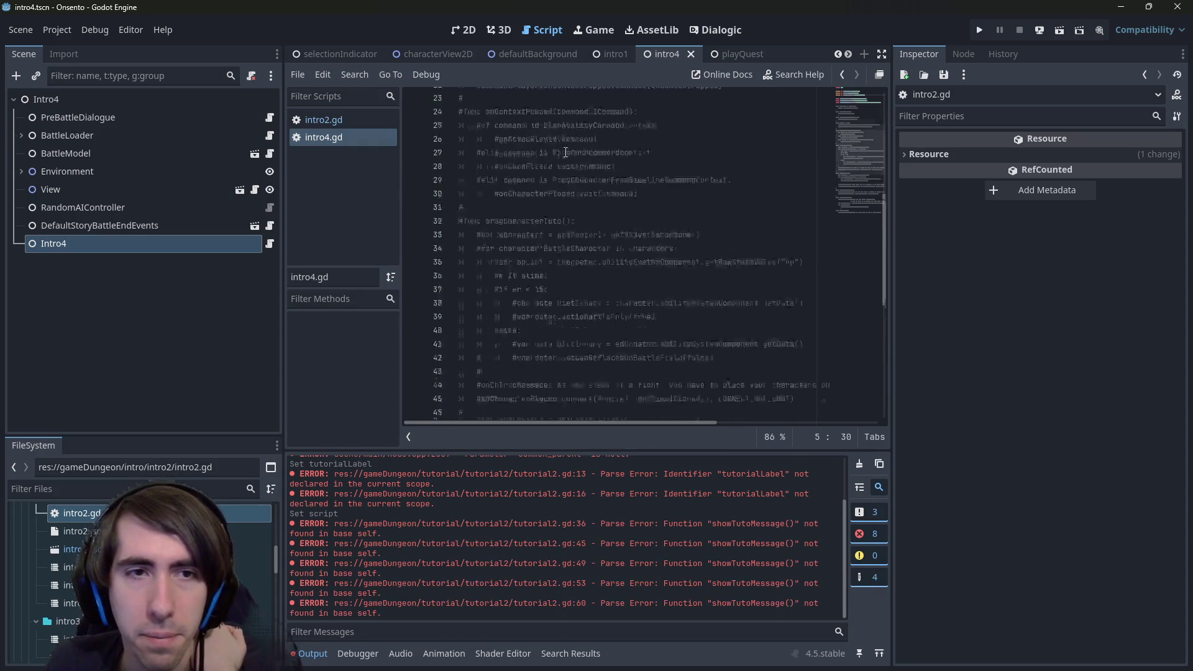
pyautogui.scroll(3, 565, 152)
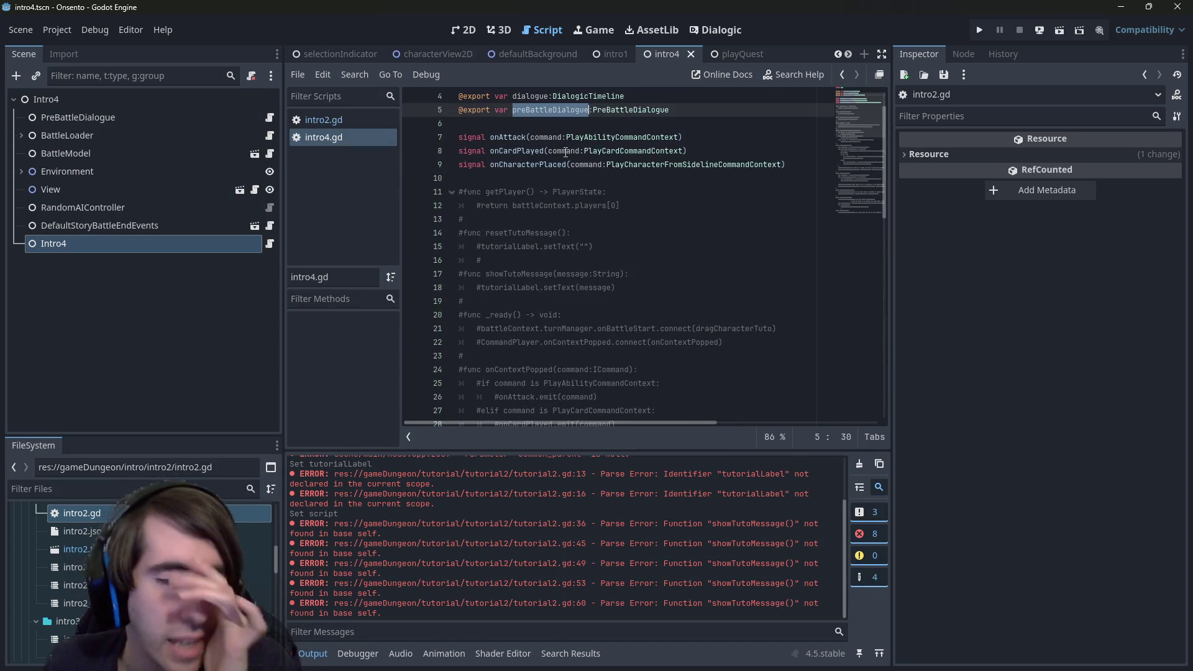
# Switch to the 2D workspace to view the intro4 battle scene.
pyautogui.click(465, 36)
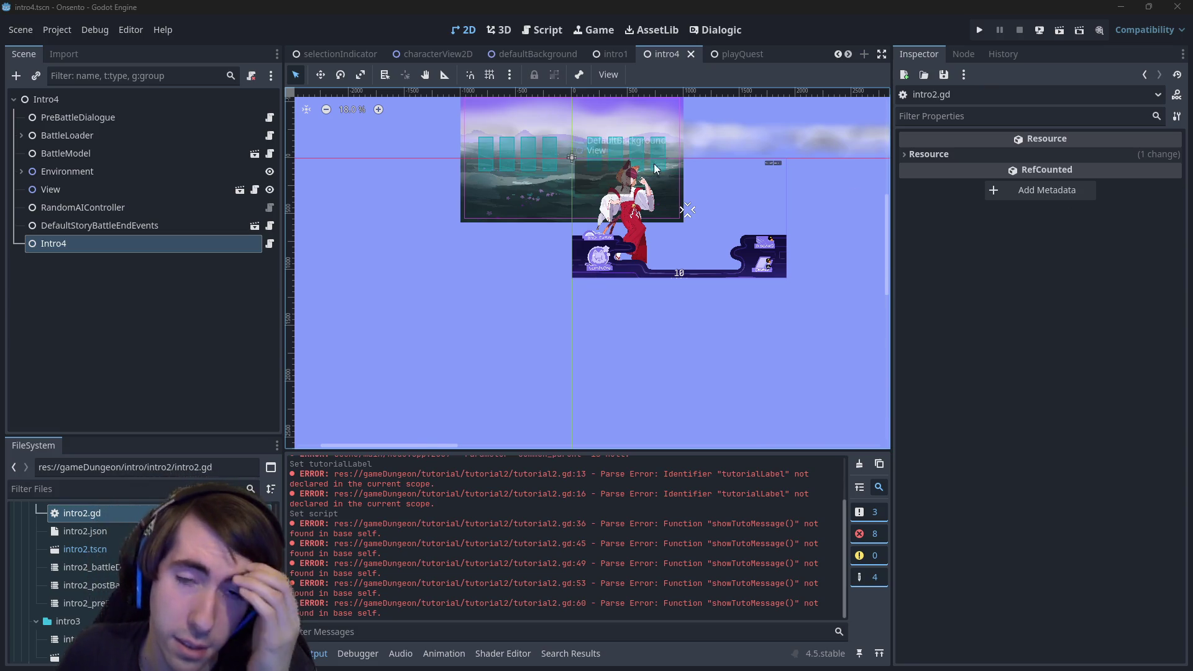
# Zoom and pan around the intro4 battle layout, then reopen Intro4's intro4.gd script.
pyautogui.scroll(2, 594, 300)
pyautogui.scroll(2, 594, 301)
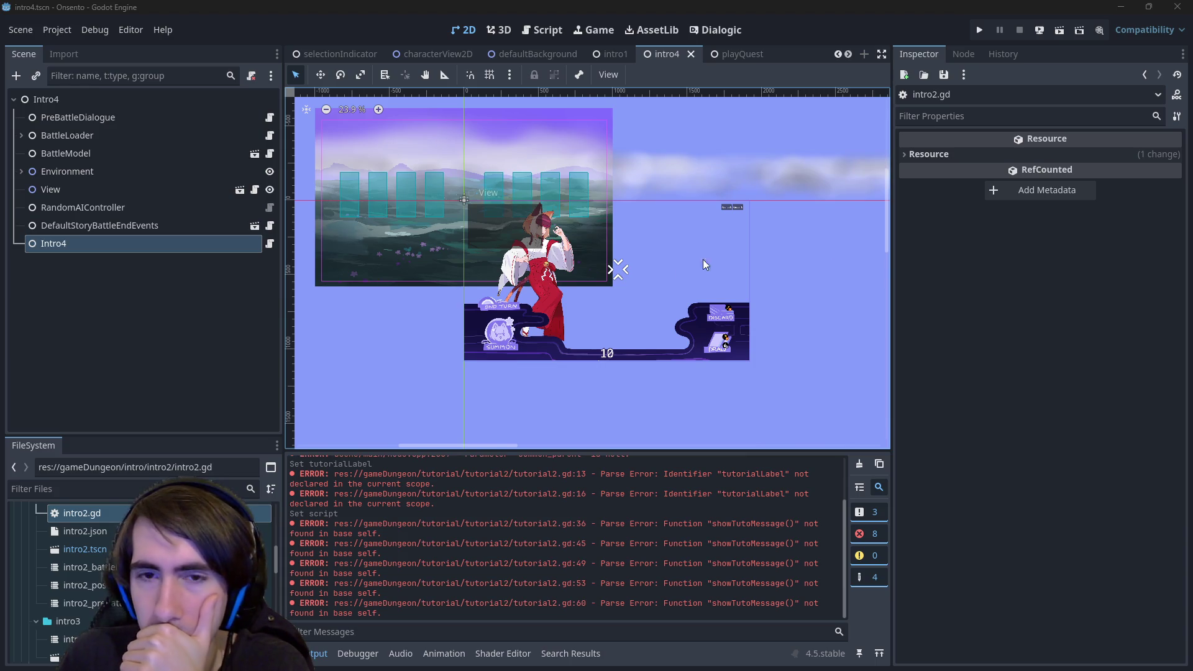
pyautogui.scroll(-2, 703, 259)
pyautogui.moveTo(612, 325); pyautogui.dragTo(602, 325)
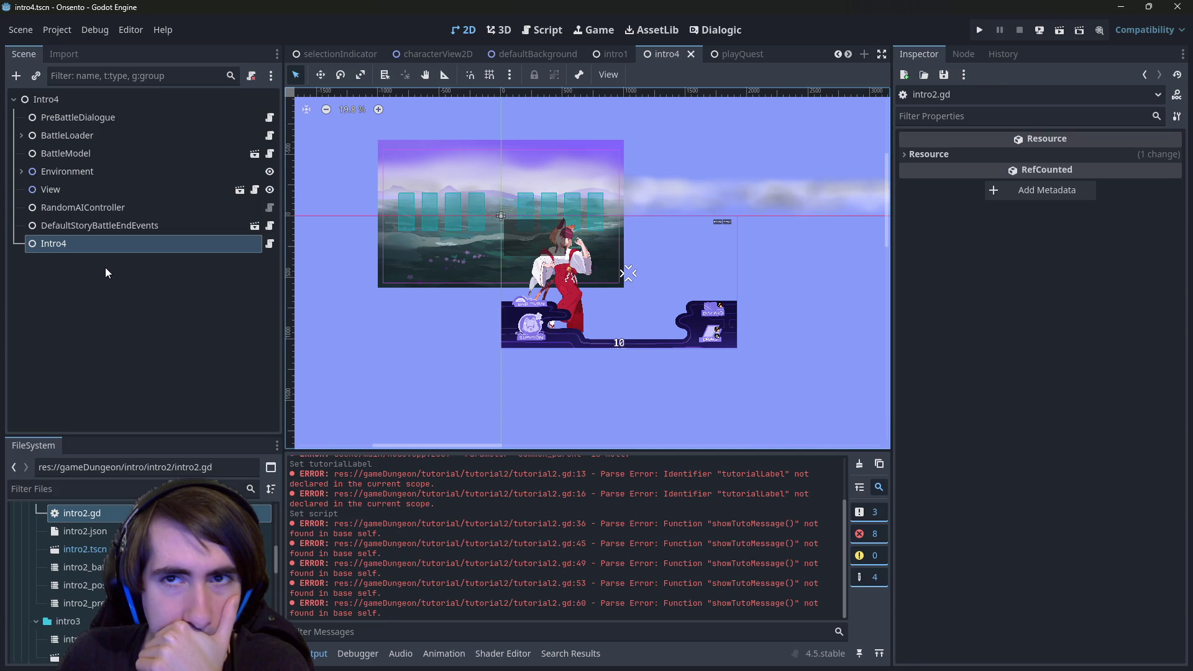
pyautogui.scroll(1, 591, 357)
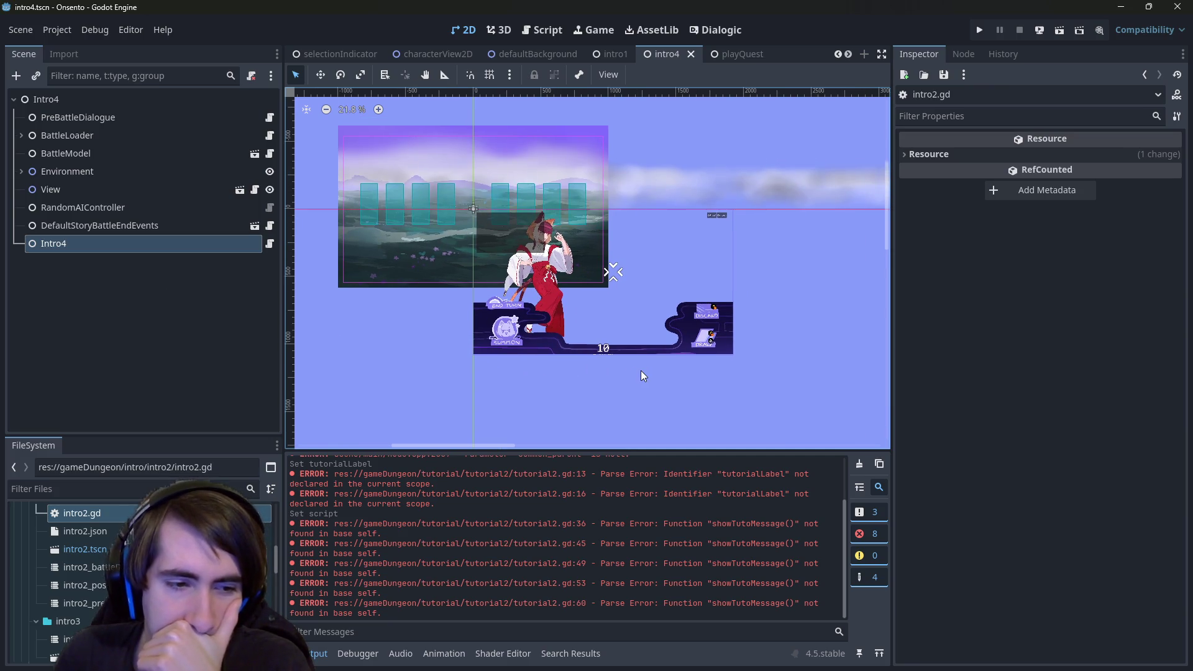
pyautogui.scroll(1, 632, 370)
pyautogui.scroll(1, 617, 344)
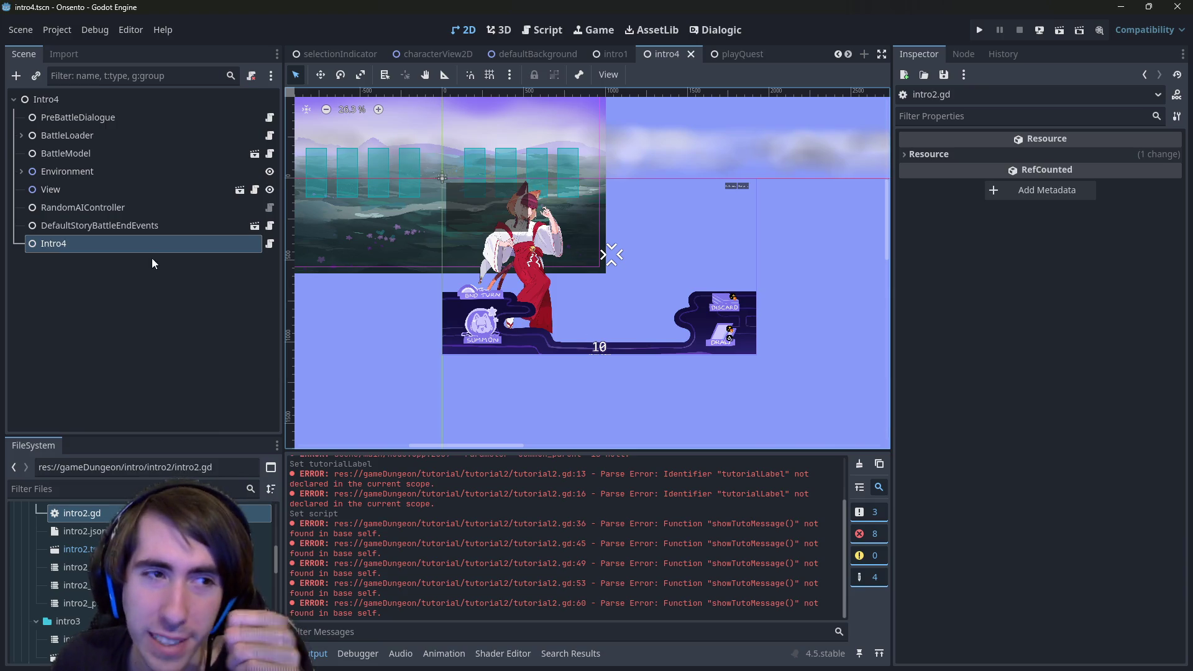
pyautogui.click(266, 246)
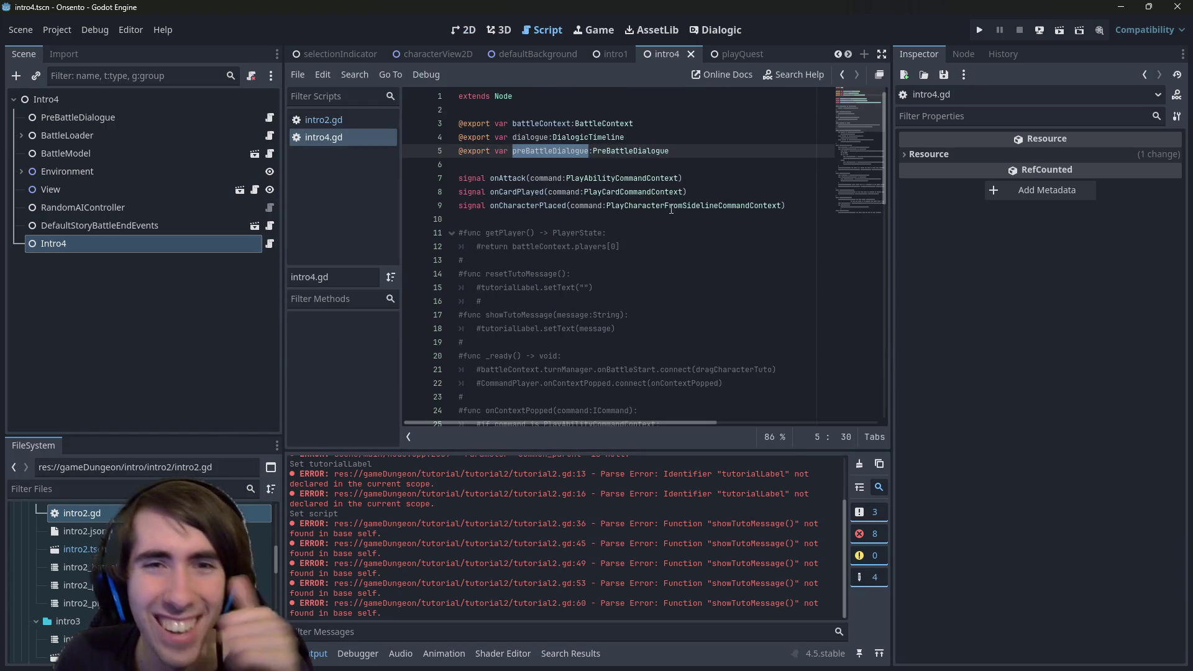
# Assign the PreBattleDialogue node to Intro4's Pre Battle Dialogue property.
pyautogui.click(553, 155)
pyautogui.click(143, 225)
pyautogui.click(136, 242)
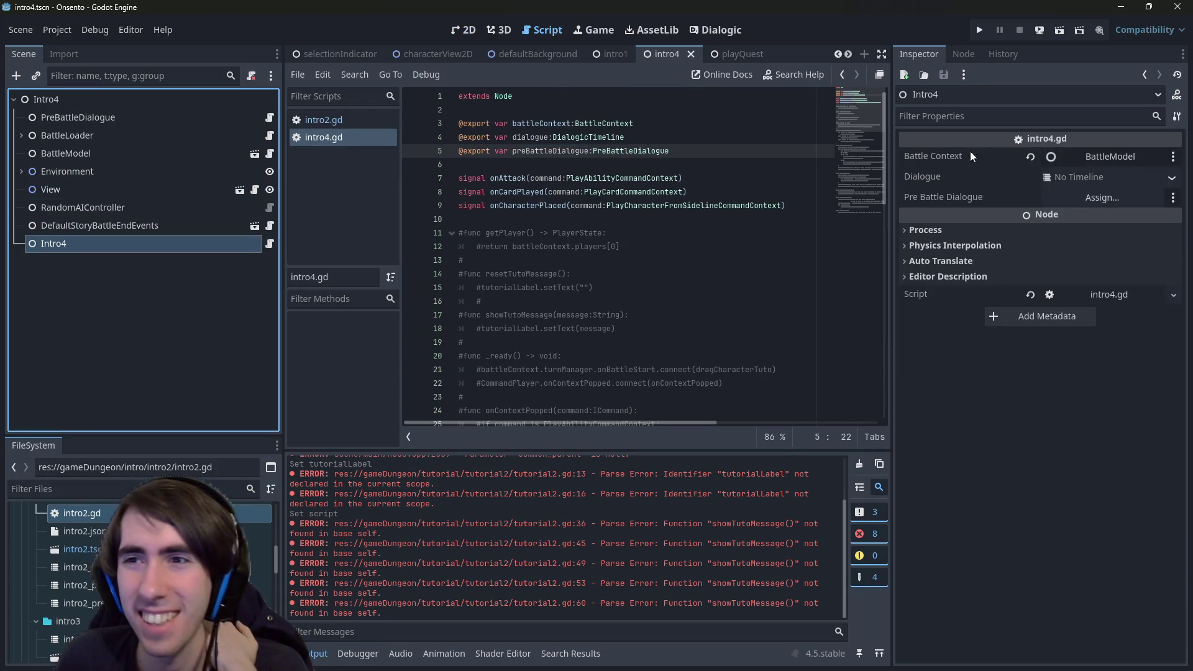
pyautogui.click(1115, 198)
pyautogui.doubleClick(580, 191)
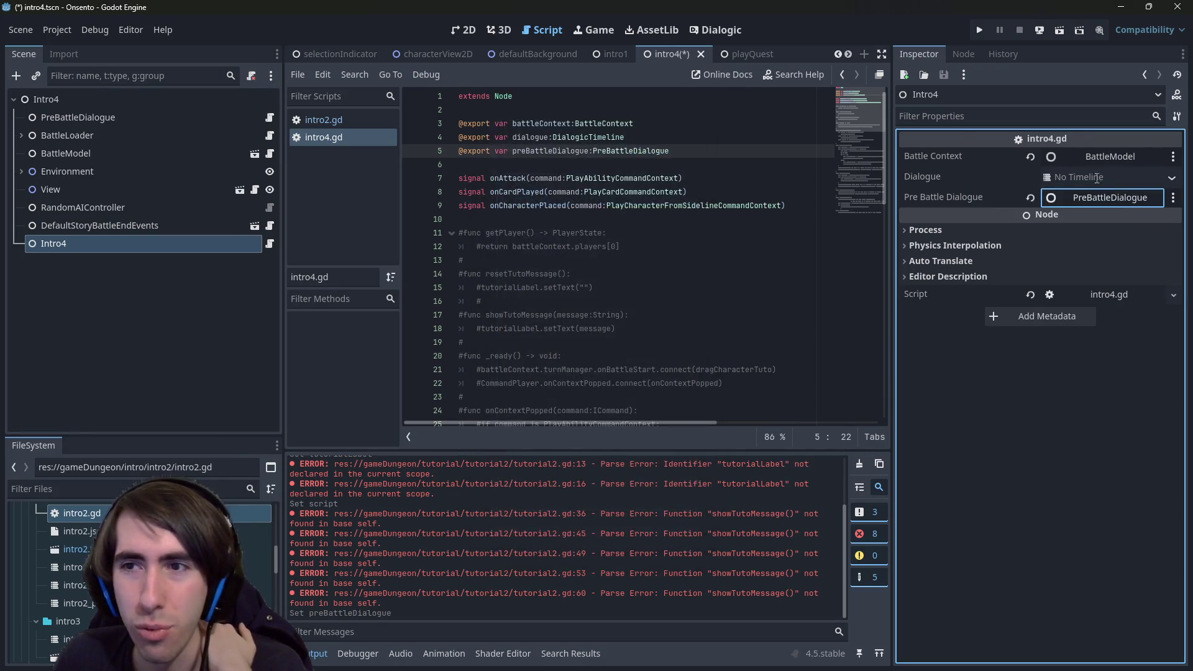
# Set Intro4's Dialogue to the intro4_battleDialogue timeline and save the scene.
pyautogui.click(1169, 176)
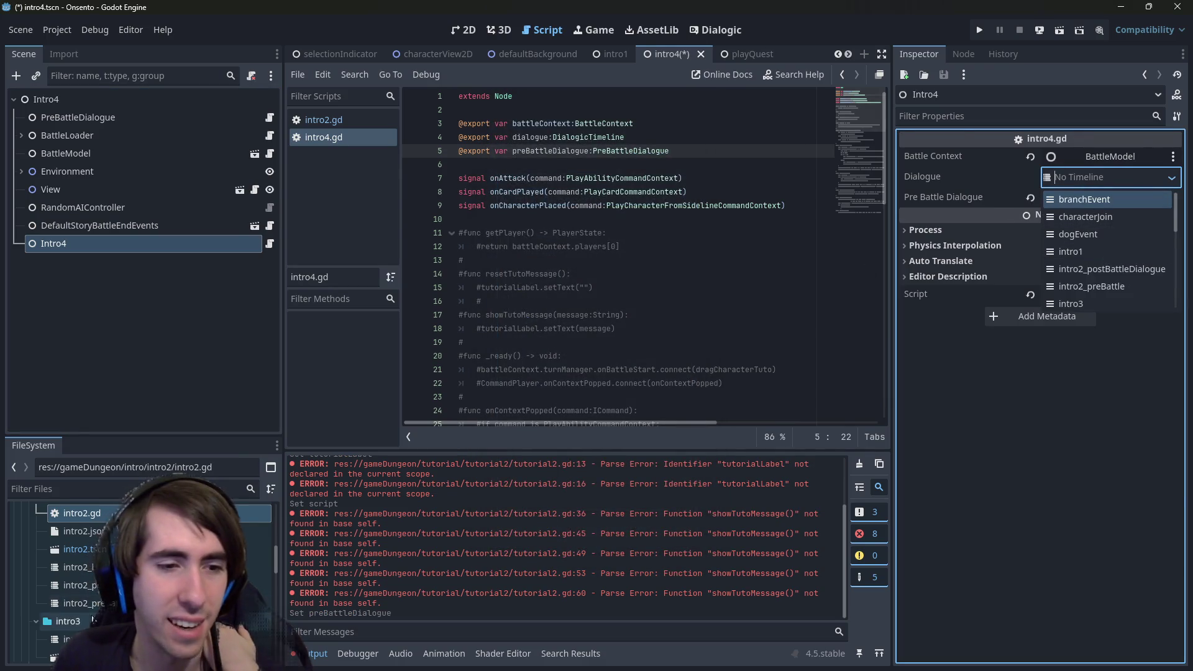
pyautogui.click(81, 566)
pyautogui.scroll(-3, 143, 578)
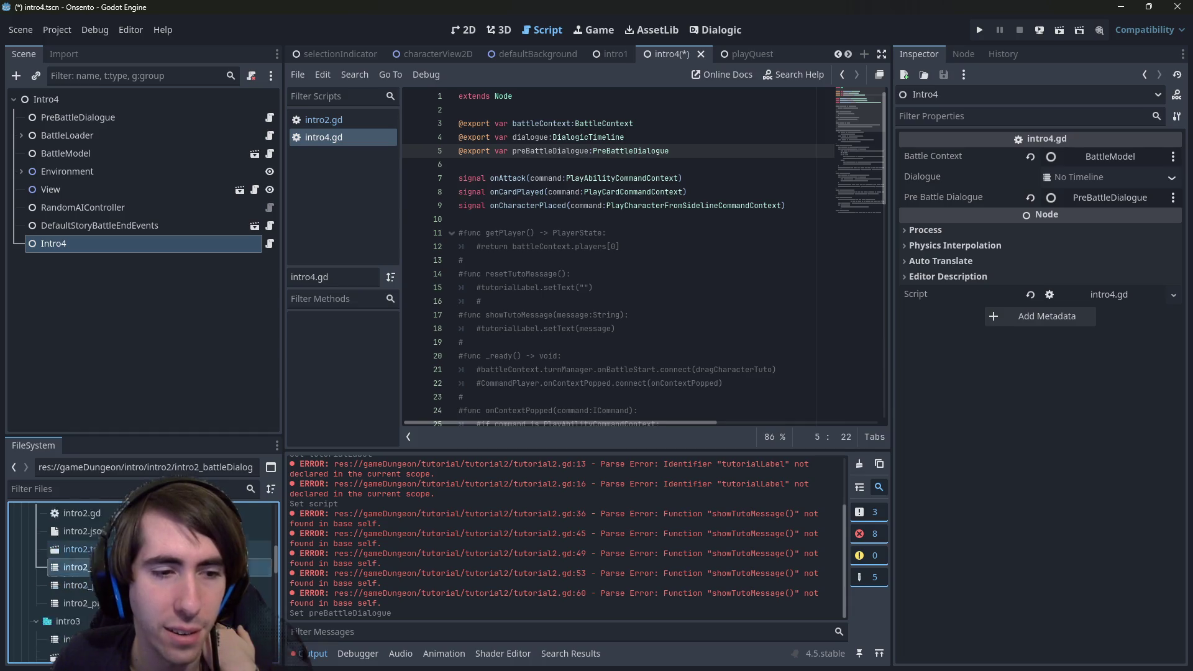
pyautogui.moveTo(74, 590)
pyautogui.mouseDown()
pyautogui.moveTo(1121, 181)
pyautogui.moveTo(1099, 177)
pyautogui.mouseUp()
pyautogui.hotkey('ctrl', 's')
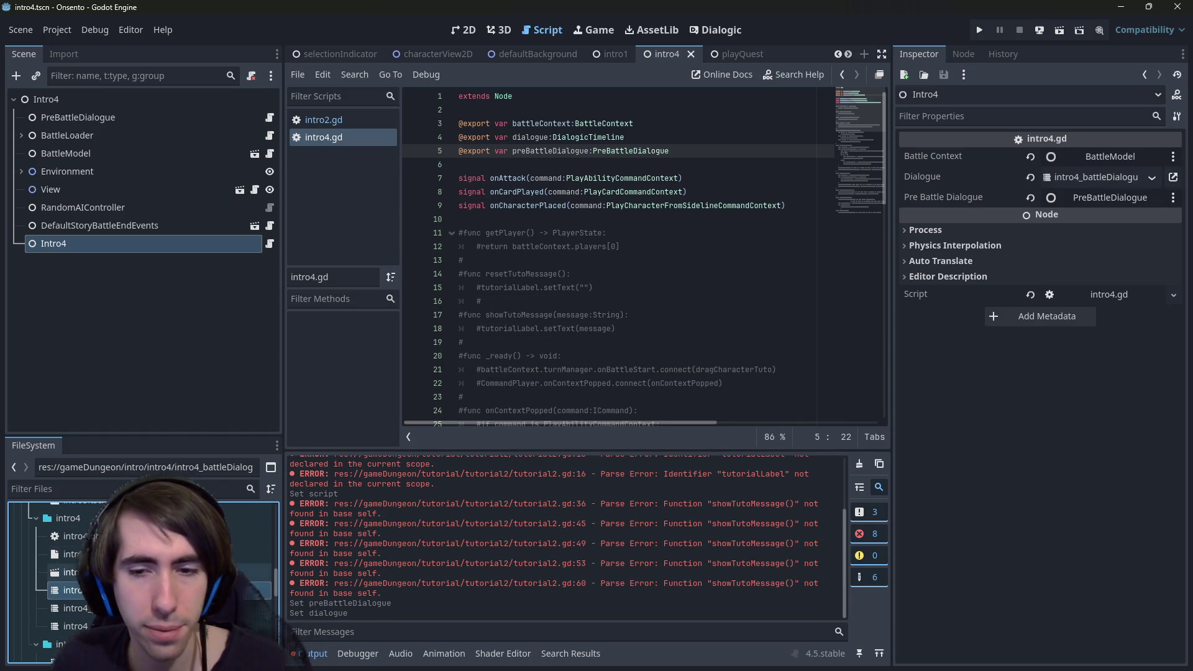
pyautogui.click(579, 328)
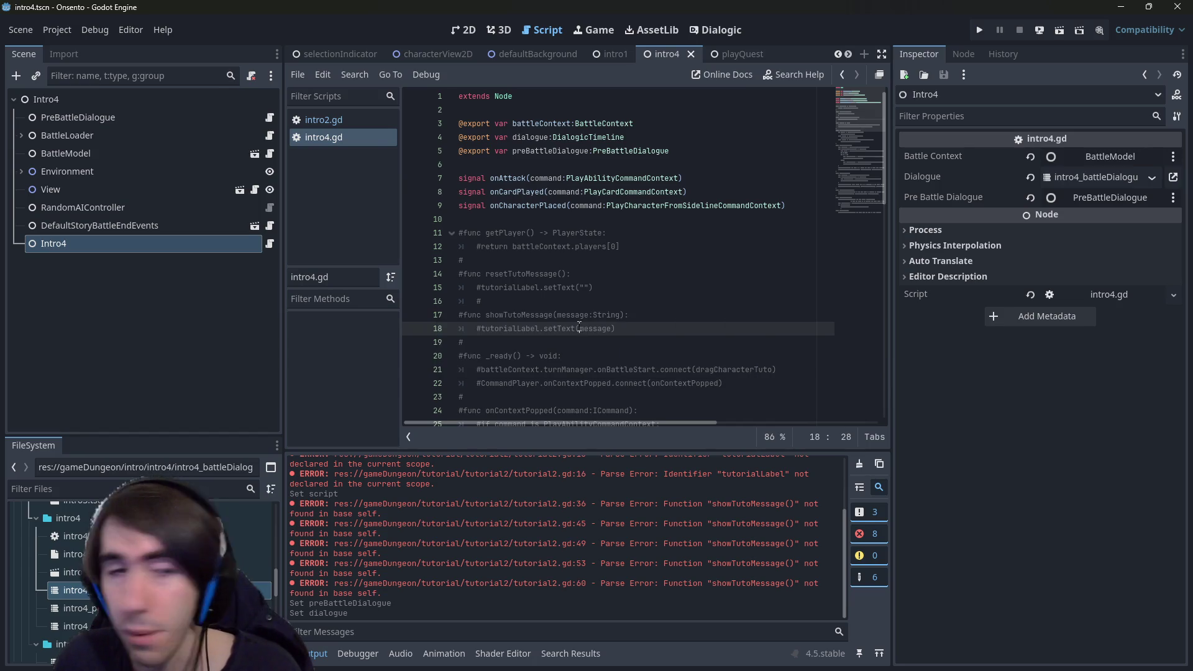
pyautogui.click(488, 192)
# Open intro4_battleDialogue and delete lines 9–19 in the Text Editor view.
pyautogui.doubleClick(84, 590)
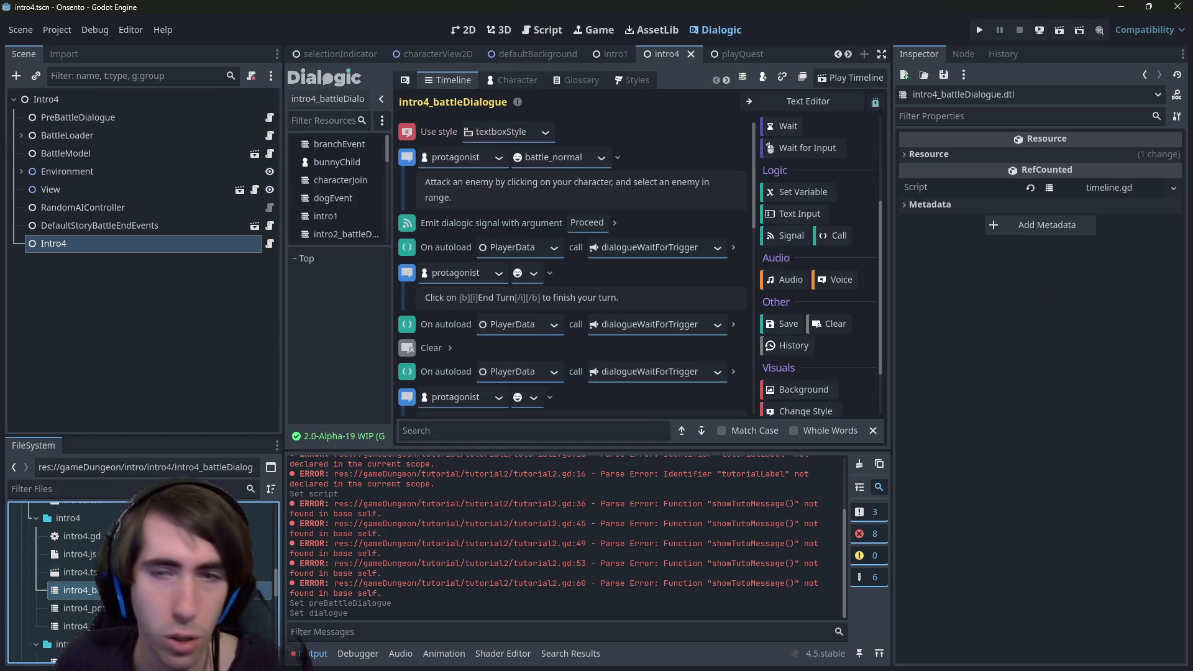
pyautogui.scroll(-3, 633, 241)
pyautogui.scroll(3, 683, 186)
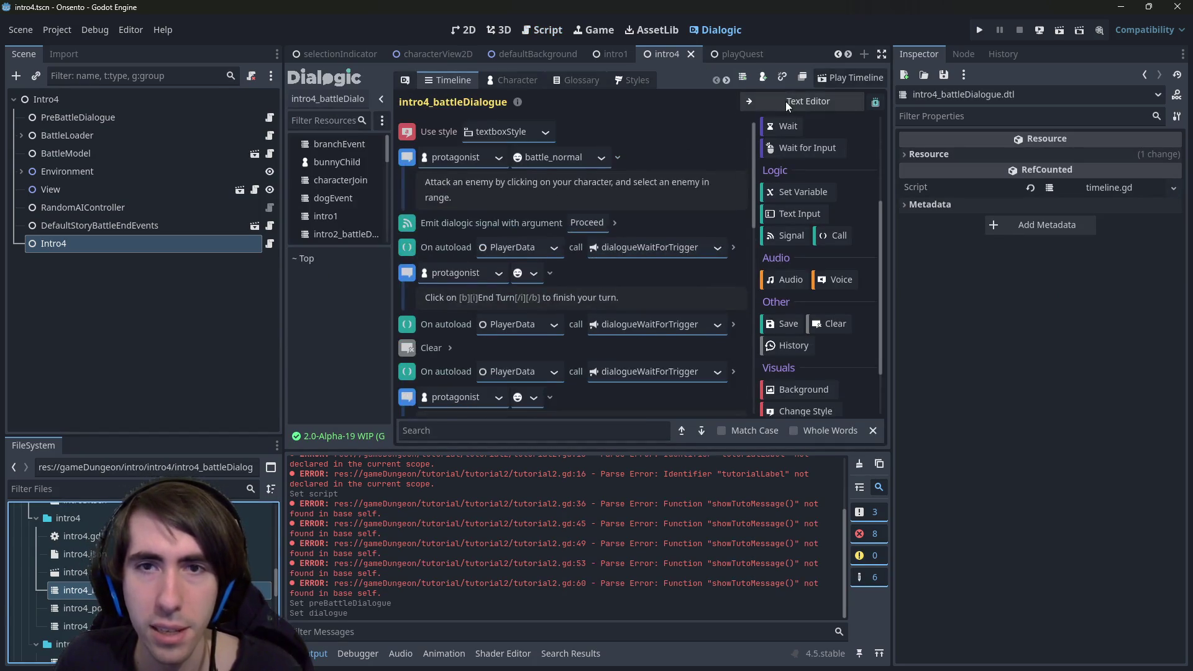
pyautogui.click(785, 102)
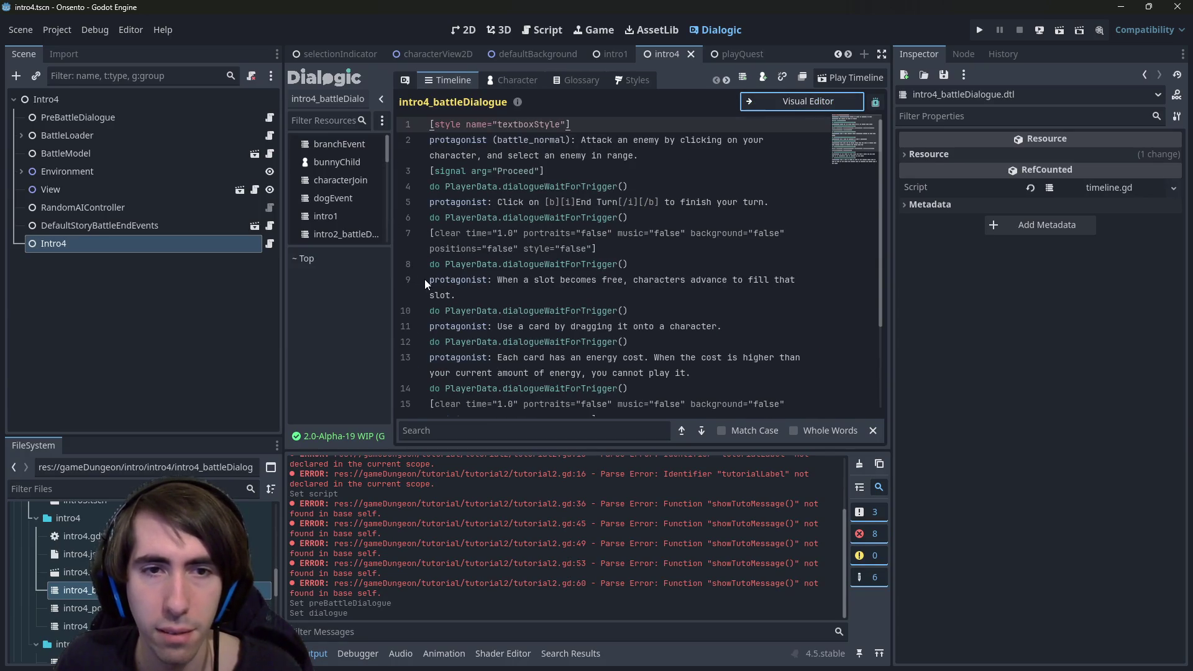
pyautogui.moveTo(425, 281)
pyautogui.mouseDown()
pyautogui.moveTo(524, 388)
pyautogui.moveTo(525, 420)
pyautogui.mouseUp()
pyautogui.press('BackSpace')
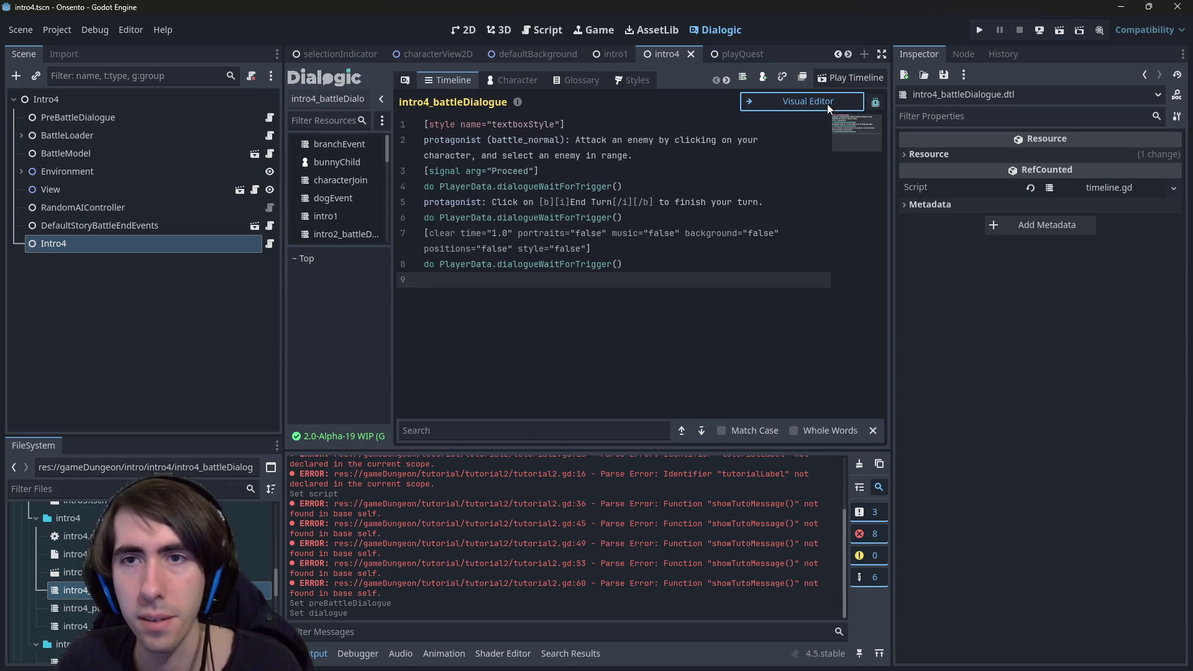
pyautogui.click(826, 103)
# Make nekomata the first speaker, saying "Let's beat them!".
pyautogui.click(488, 160)
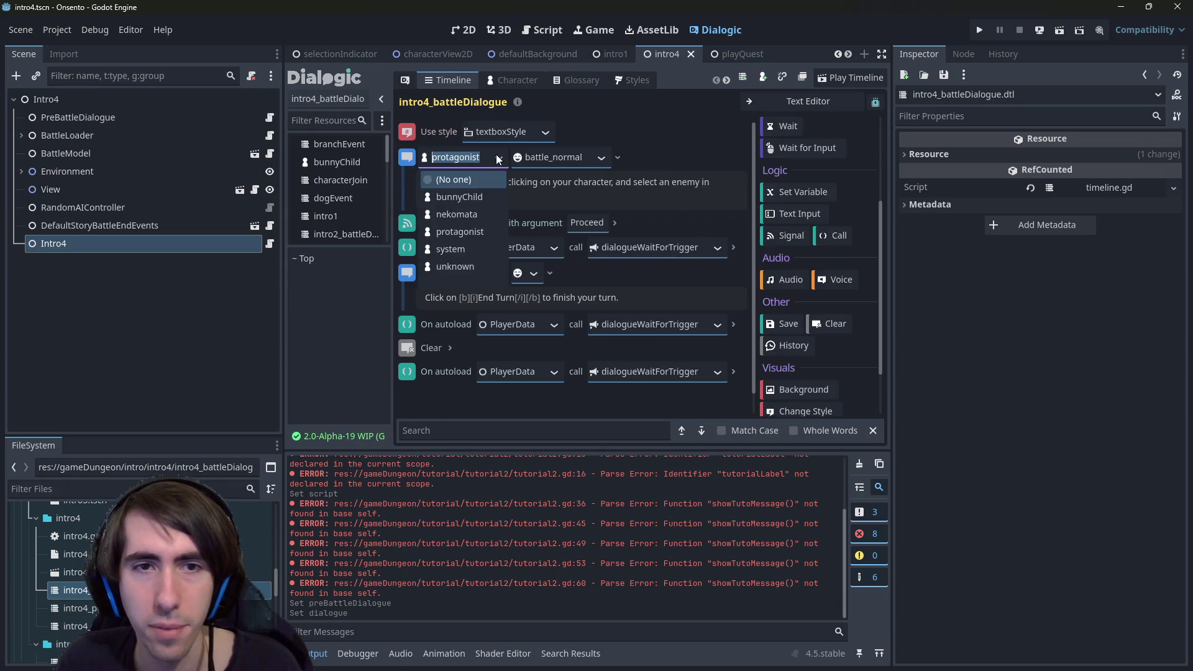
pyautogui.click(460, 214)
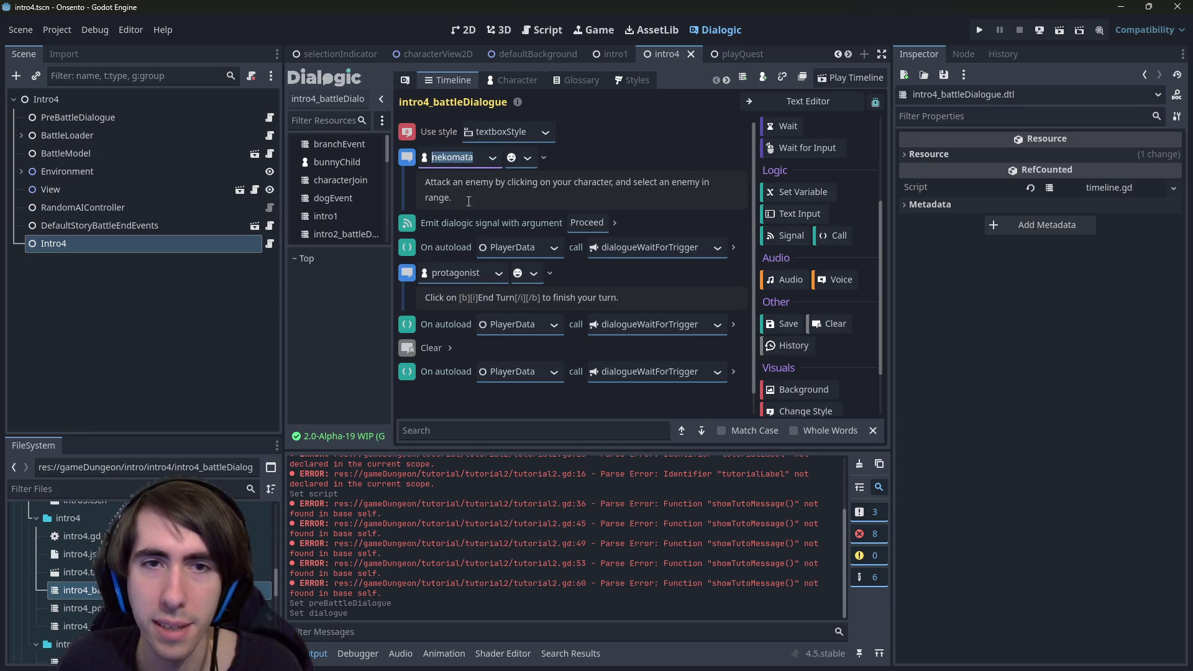
pyautogui.click(483, 155)
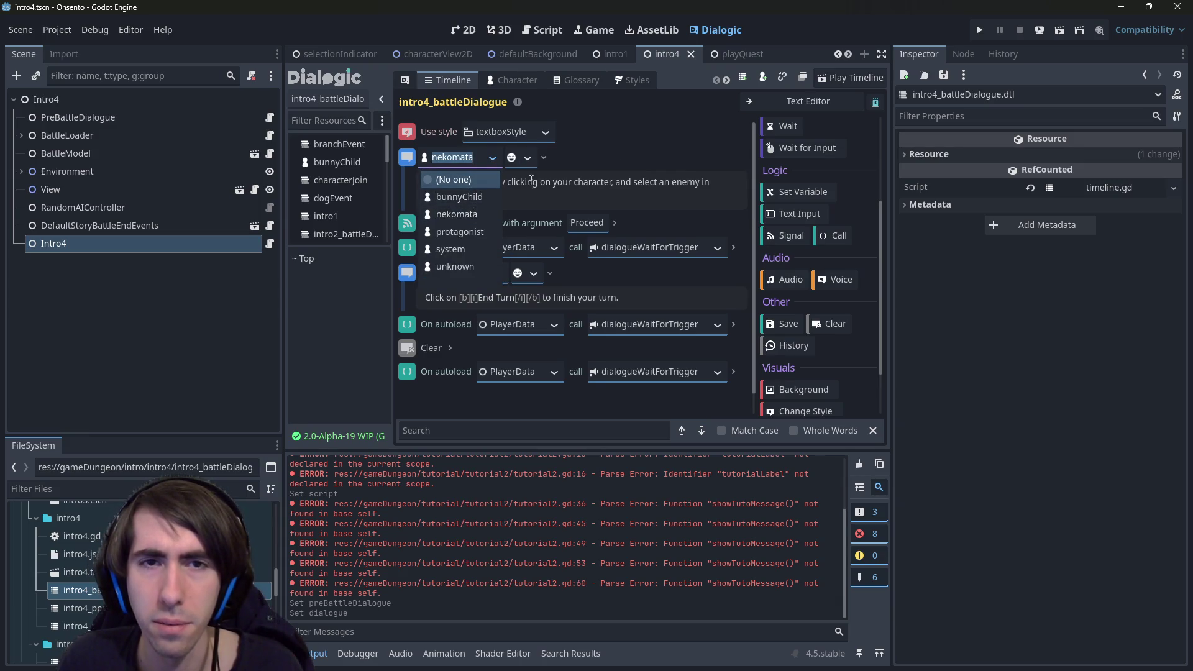
pyautogui.click(472, 219)
pyautogui.click(474, 205)
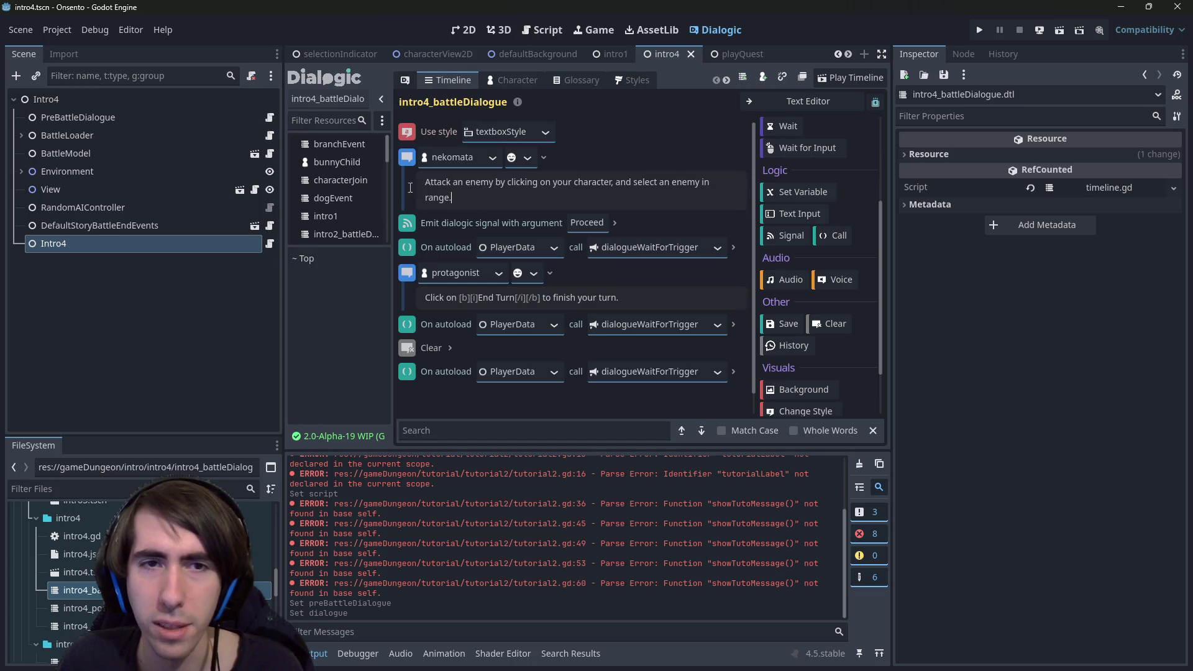
pyautogui.hotkey('ctrl', 'a')
pyautogui.write("Let's b")
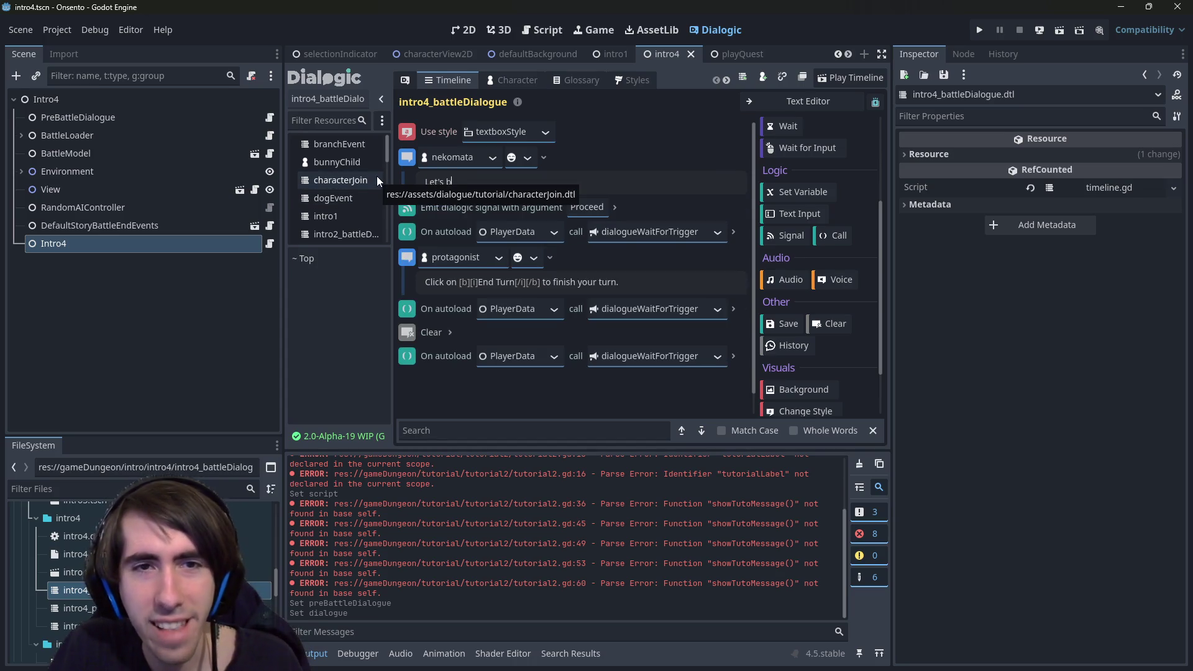
pyautogui.write('eat them!')
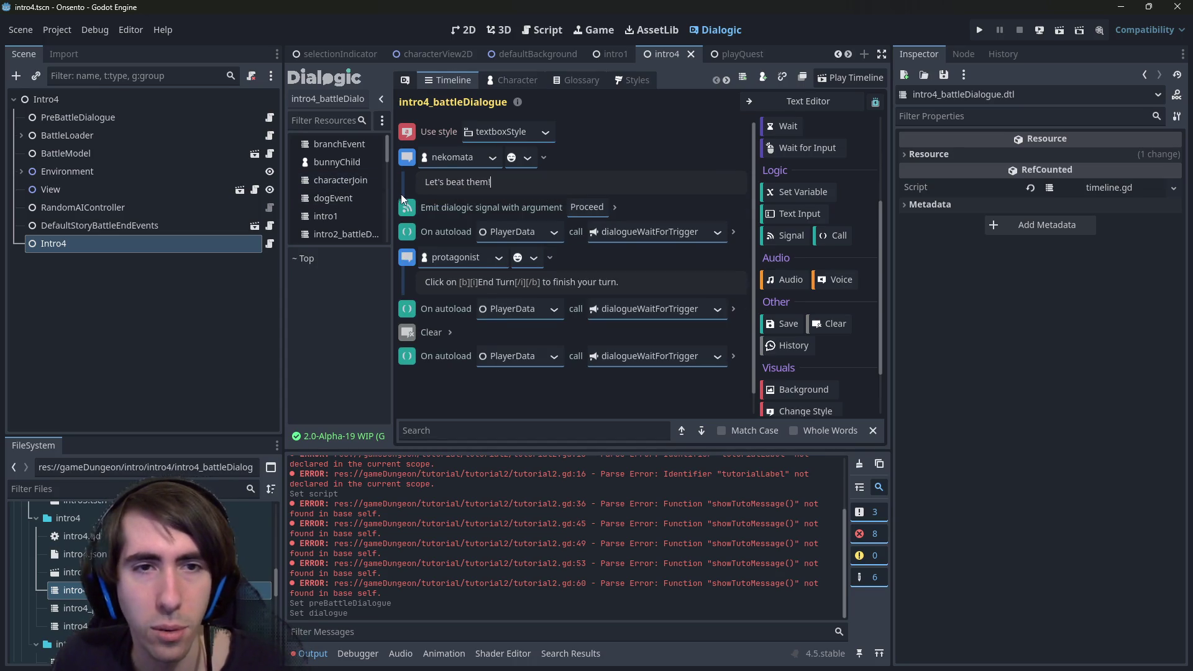
# Delete the Emit signal event from the timeline.
pyautogui.rightClick(402, 202)
pyautogui.click(435, 343)
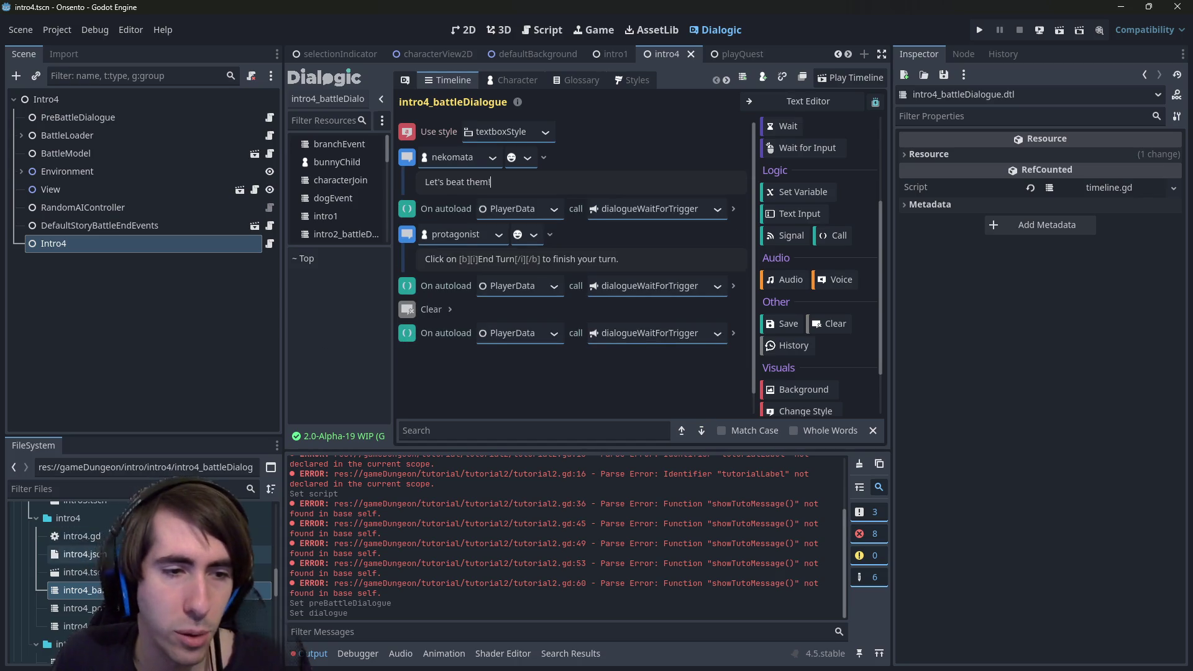
pyautogui.scroll(5, 143, 572)
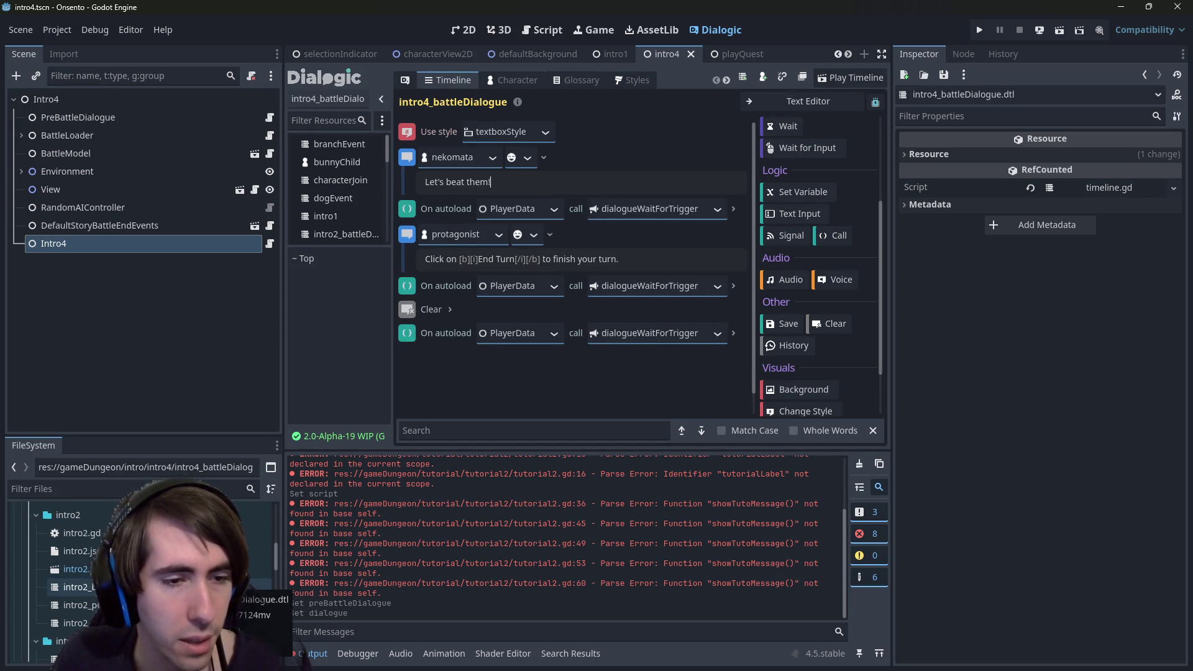
# Delete the Proceed signal event from intro2_battleDialogue, then reopen intro4_battleDialogue.
pyautogui.doubleClick(74, 587)
pyautogui.rightClick(408, 222)
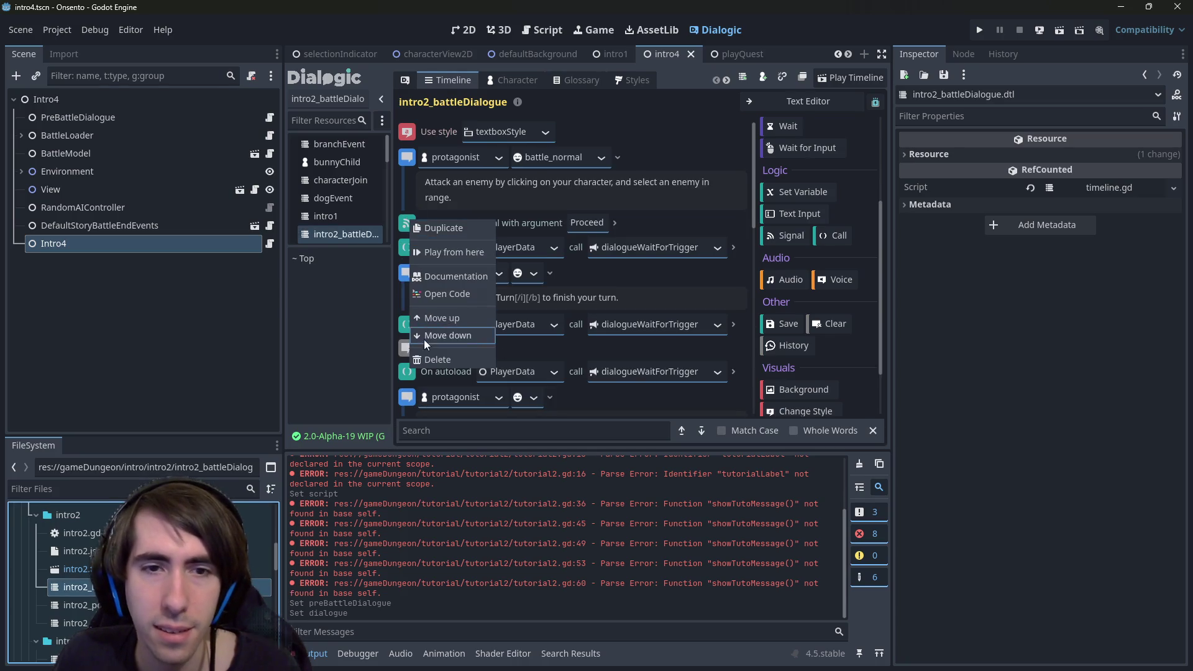
pyautogui.click(435, 359)
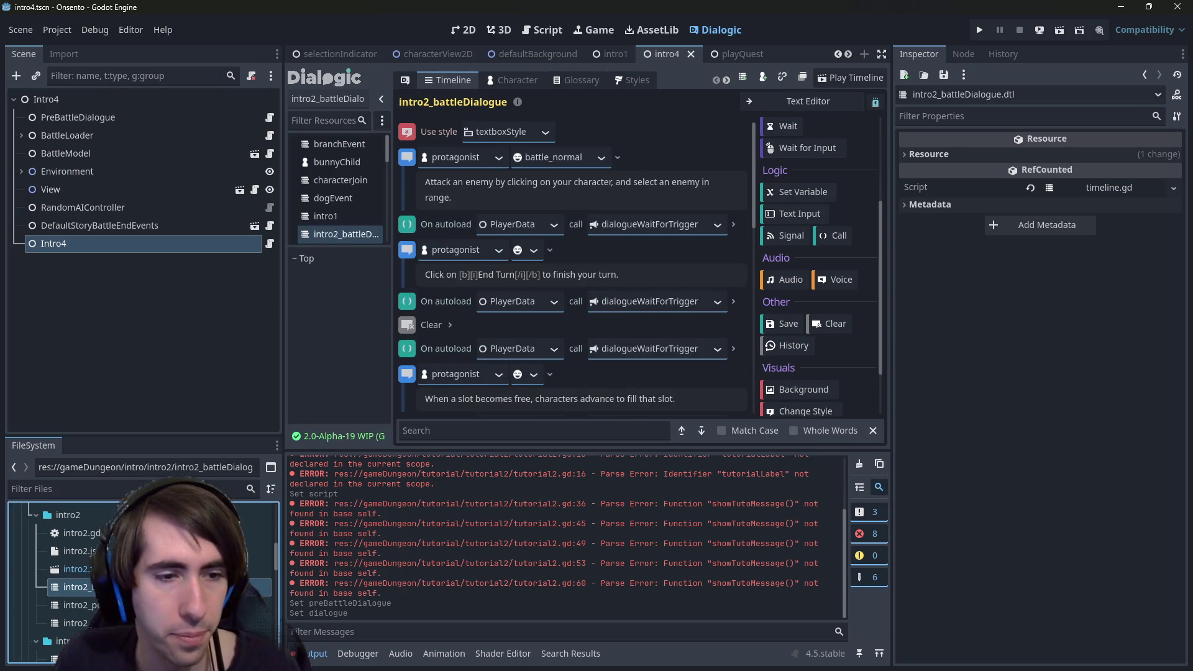
pyautogui.rightClick(408, 325)
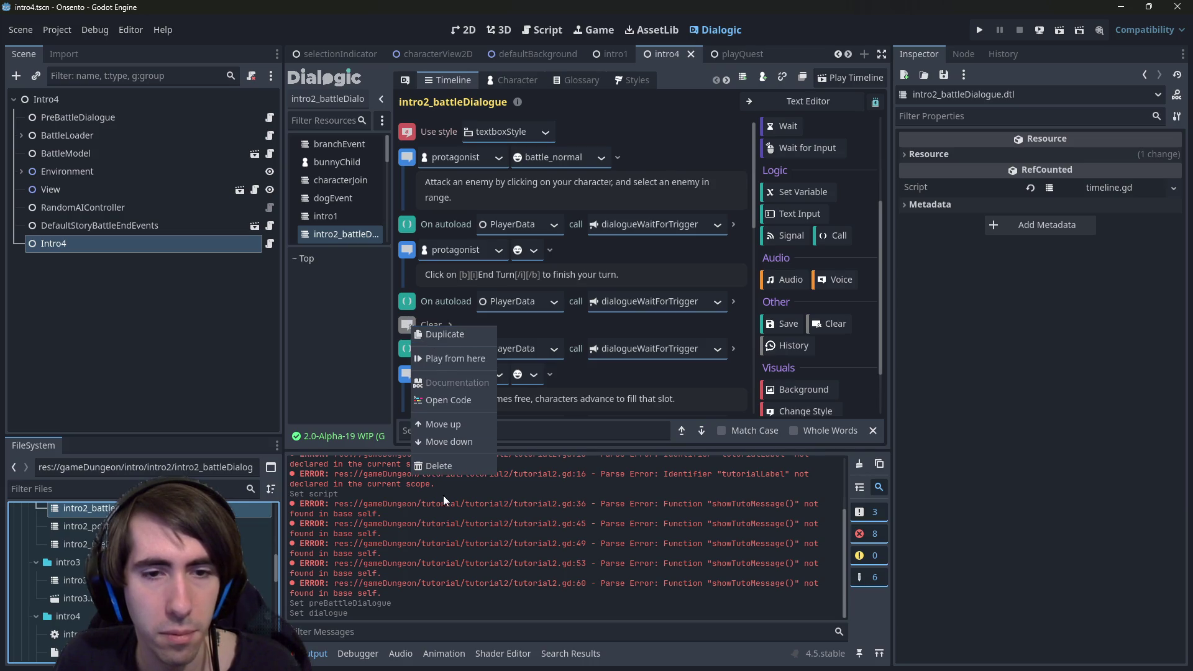
pyautogui.press('Escape')
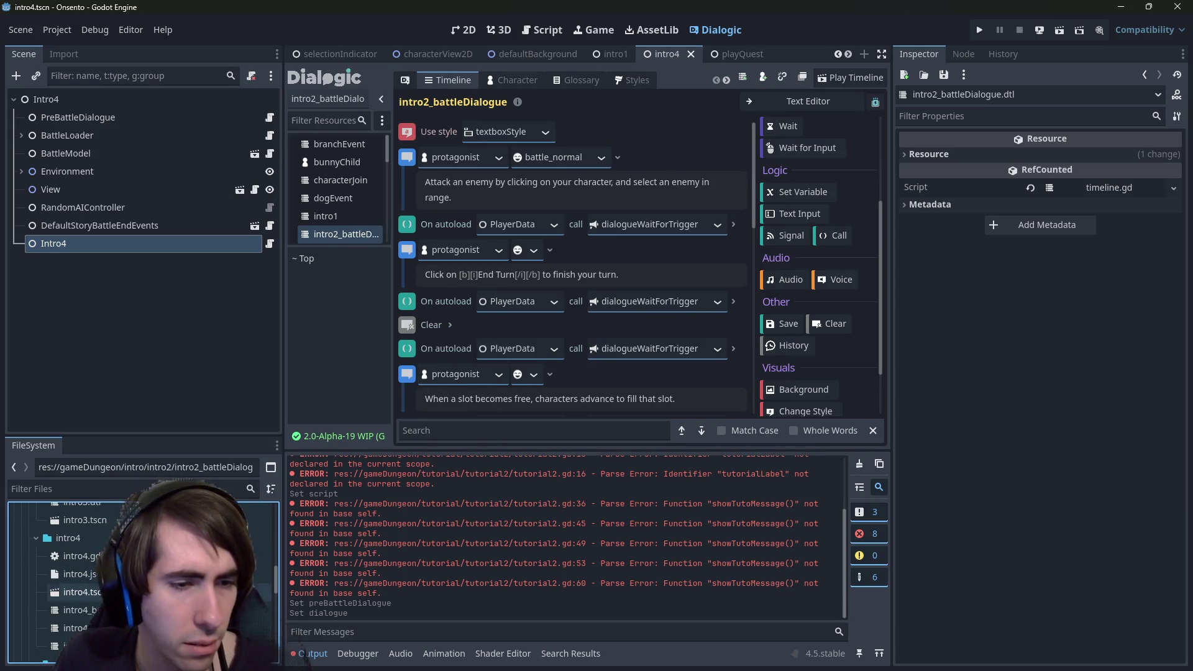
pyautogui.doubleClick(74, 610)
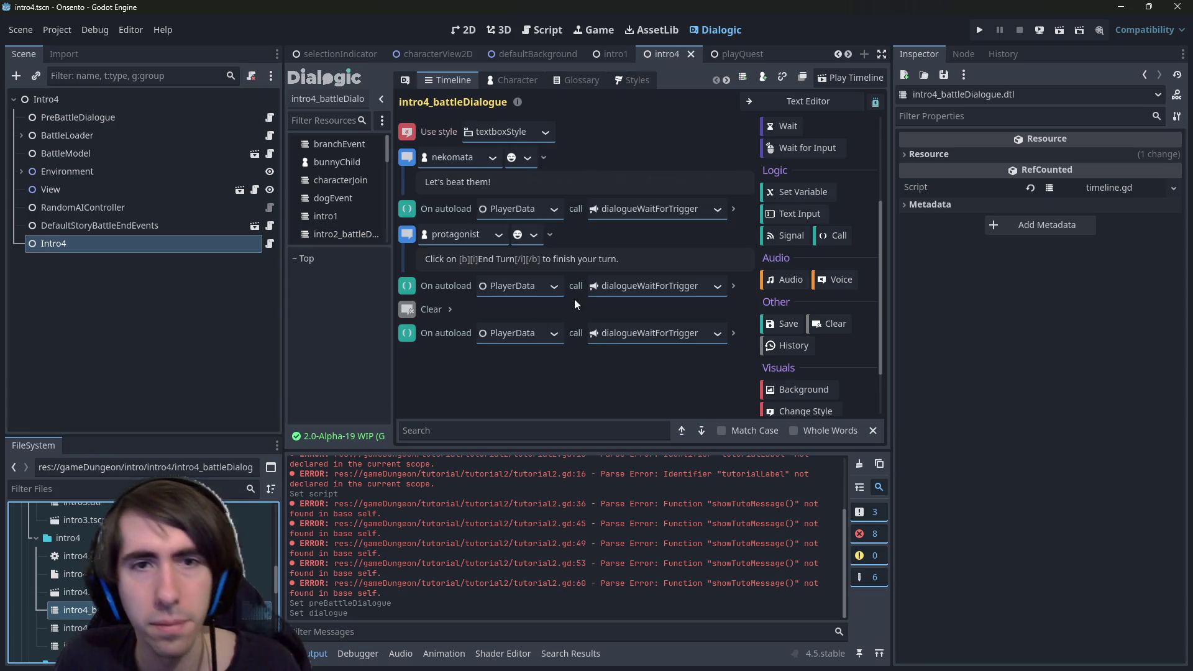
# Move the protagonist line under "Let's beat them!" and give it the battle_normal portrait.
pyautogui.moveTo(406, 233); pyautogui.dragTo(417, 189)
pyautogui.click(532, 210)
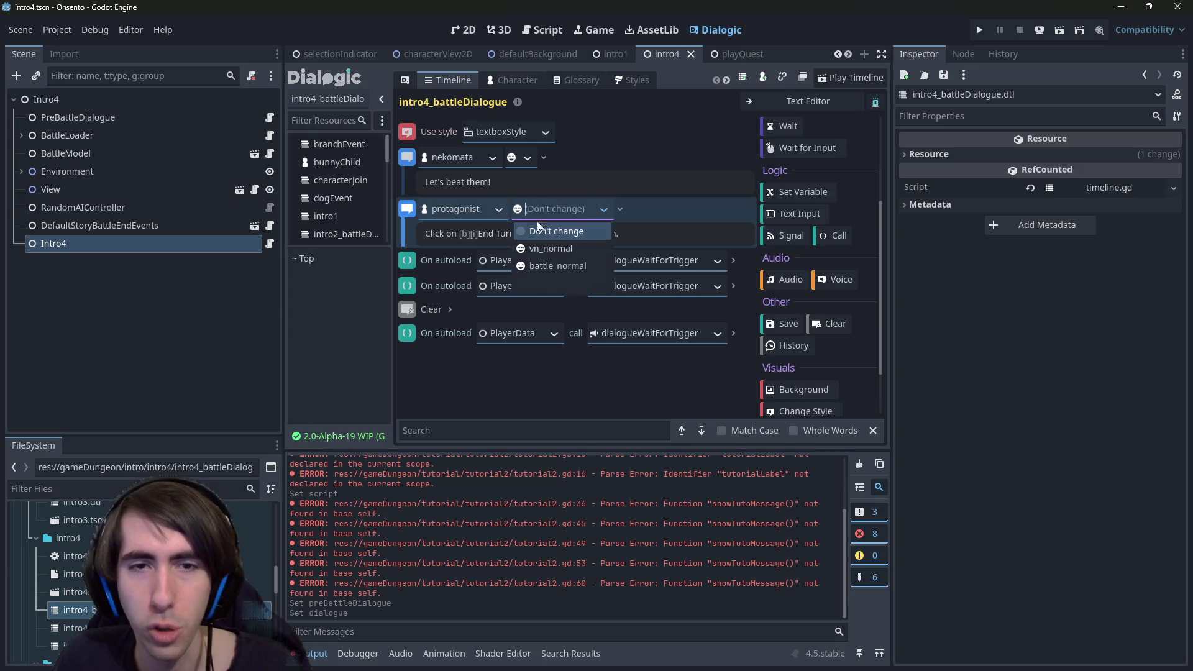
pyautogui.click(551, 260)
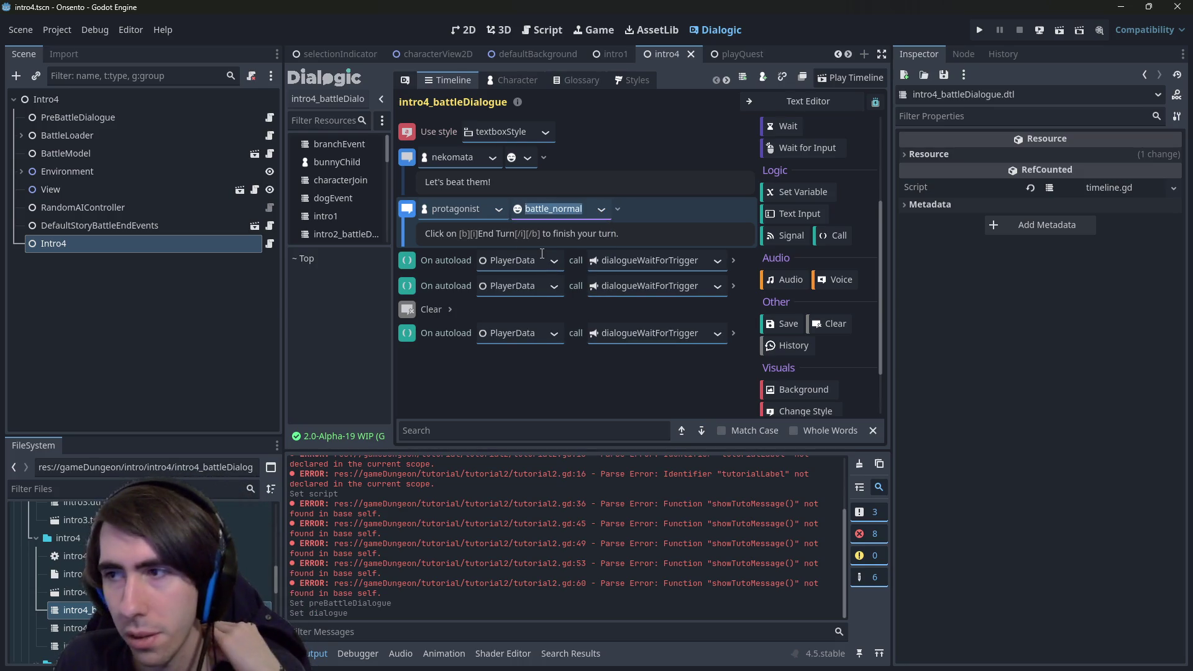
# Delete the second On autoload event and save the timeline.
pyautogui.rightClick(414, 271)
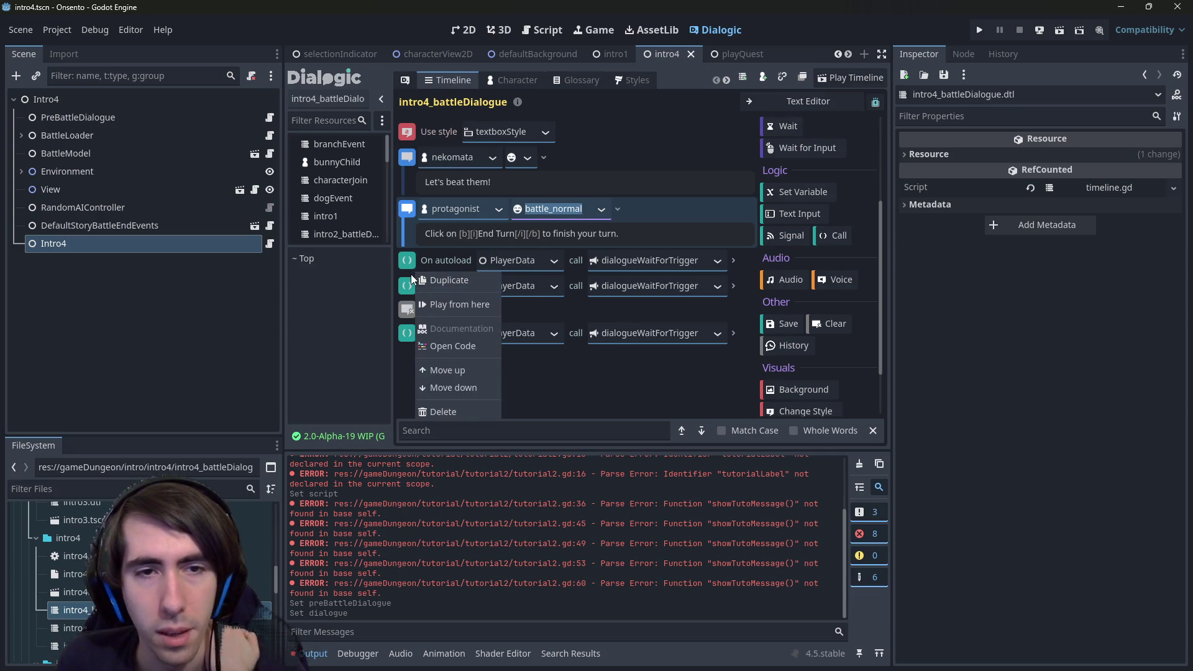
pyautogui.rightClick(411, 283)
pyautogui.click(446, 426)
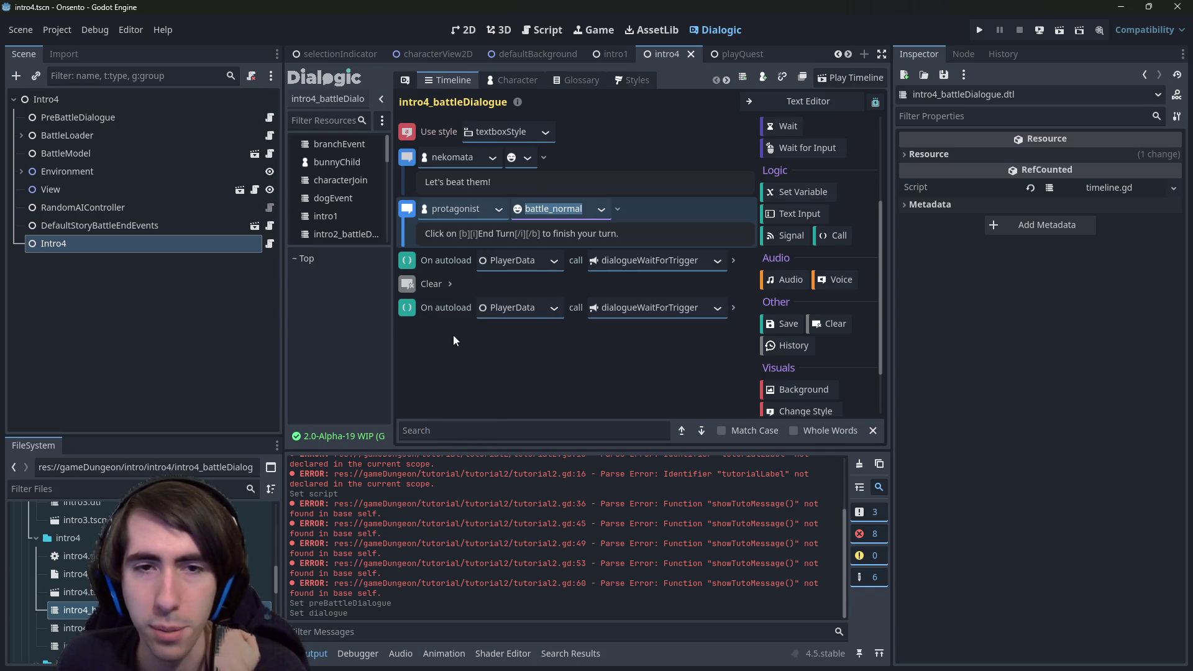
pyautogui.hotkey('ctrl', 's')
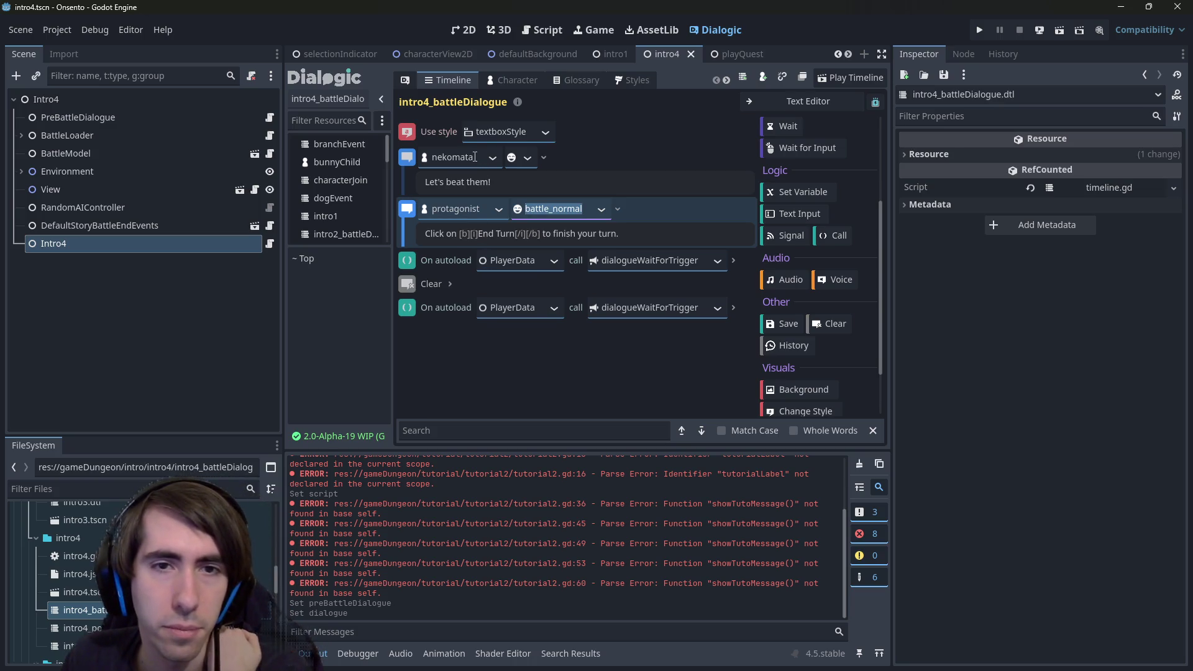
# Delete the protagonist's End Turn text event.
pyautogui.moveTo(618, 234); pyautogui.dragTo(368, 236)
pyautogui.rightClick(410, 209)
pyautogui.click(430, 346)
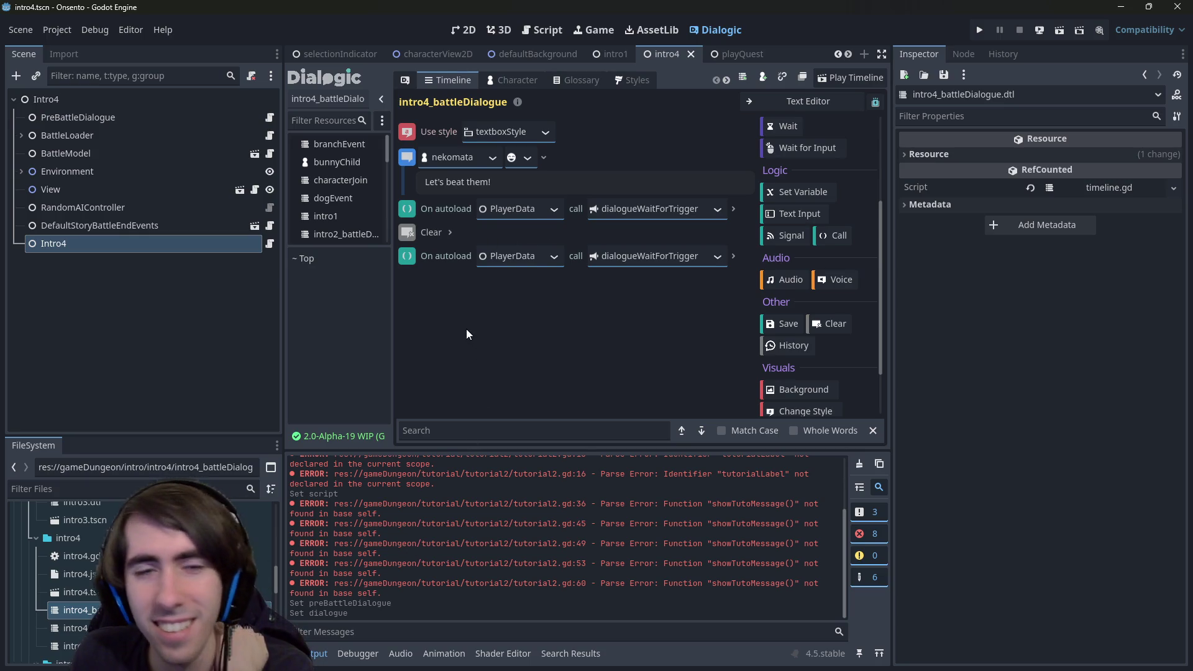
# Run the current scene, advance past nekomata's intro line, then stop the game.
pyautogui.click(1039, 30)
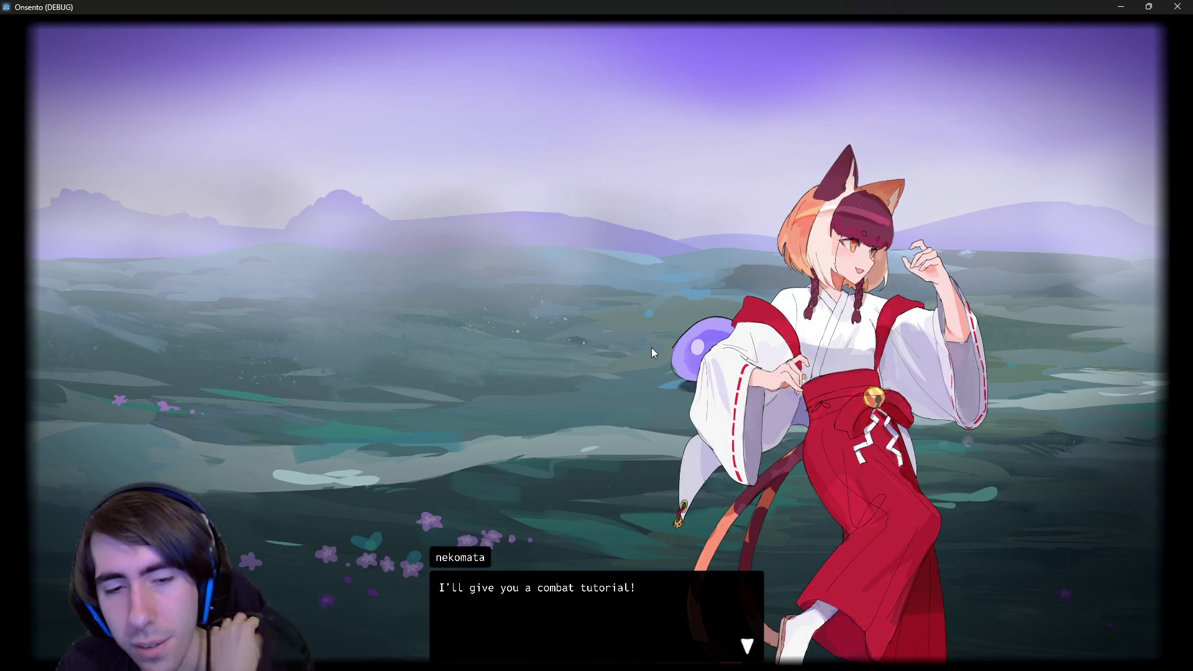
pyautogui.click(652, 348)
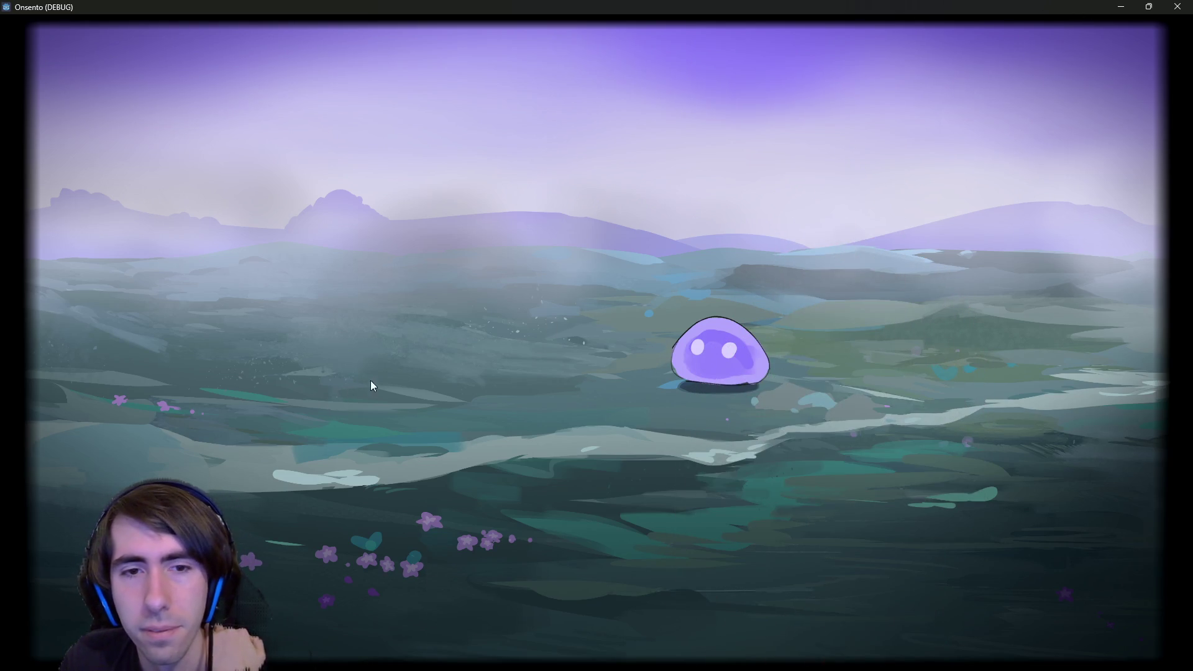
pyautogui.click(1177, 7)
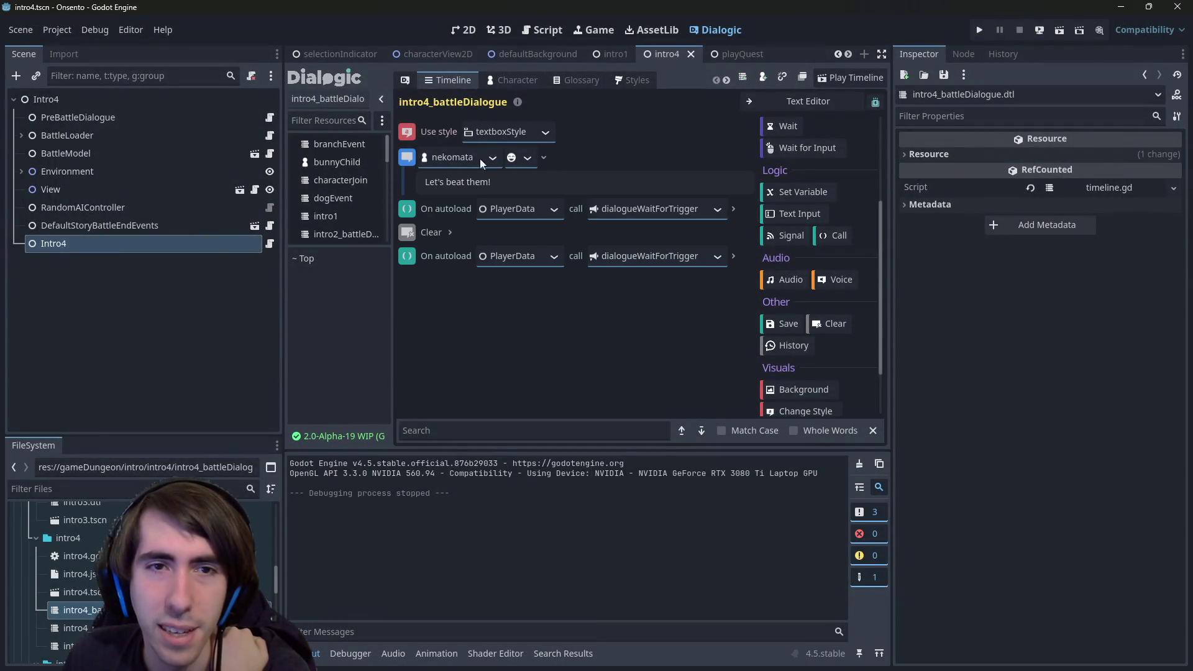
# Open the intro4_preBattleDialogue timeline.
pyautogui.click(405, 159)
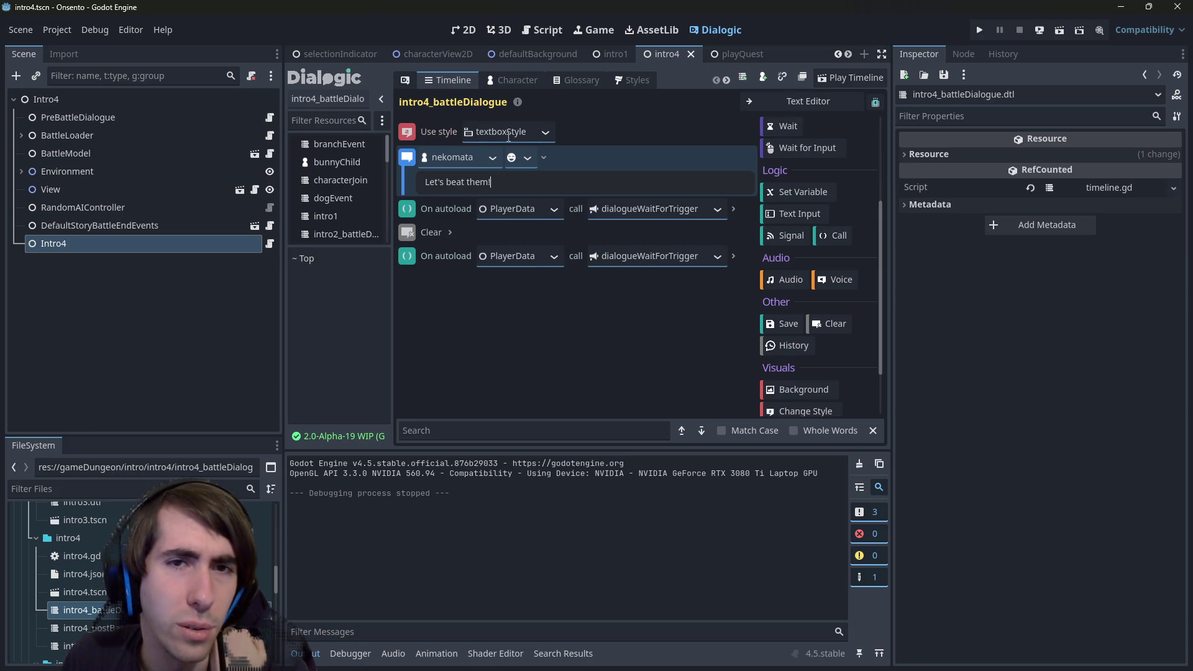
pyautogui.click(561, 130)
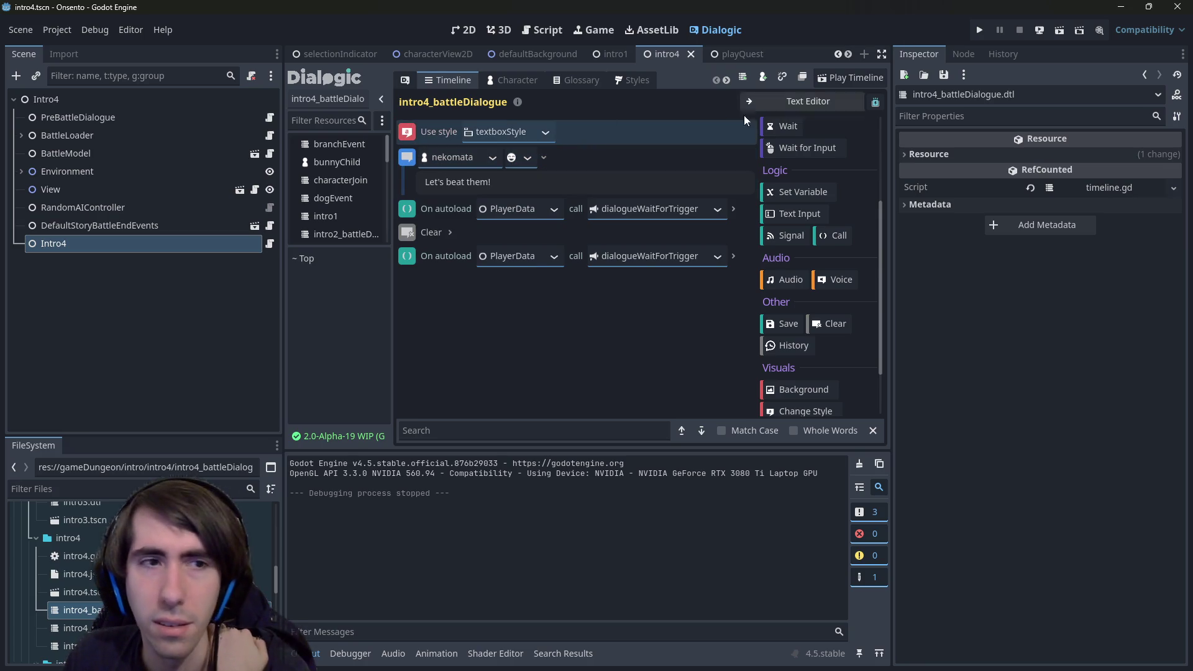
pyautogui.click(78, 628)
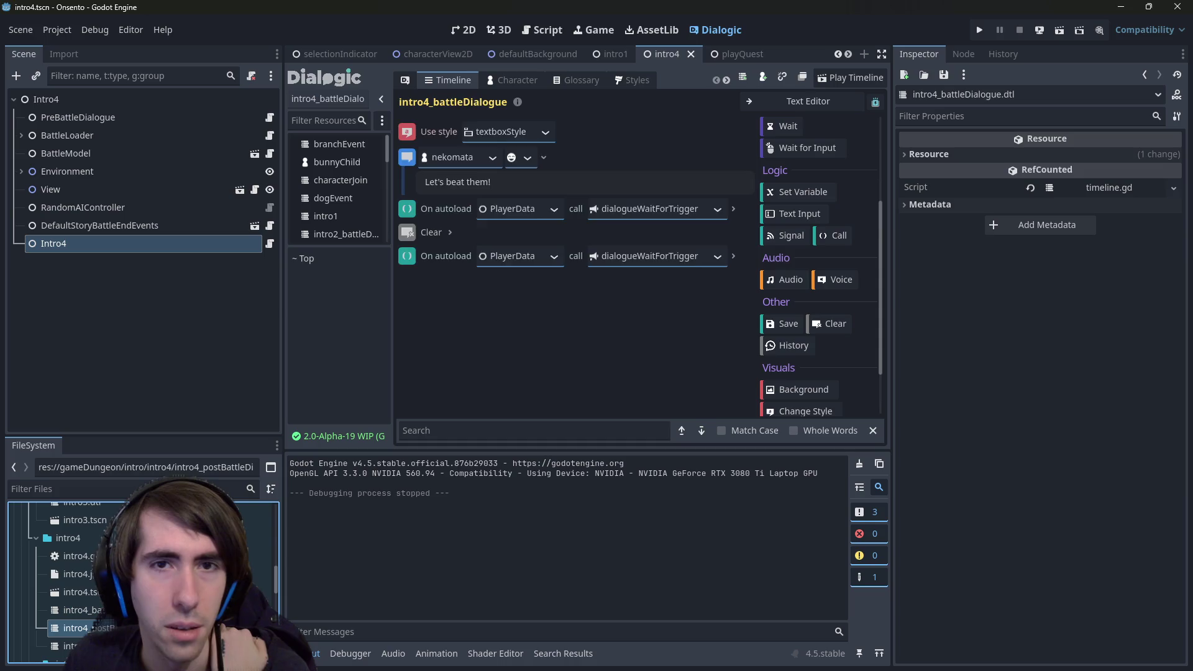
pyautogui.click(78, 645)
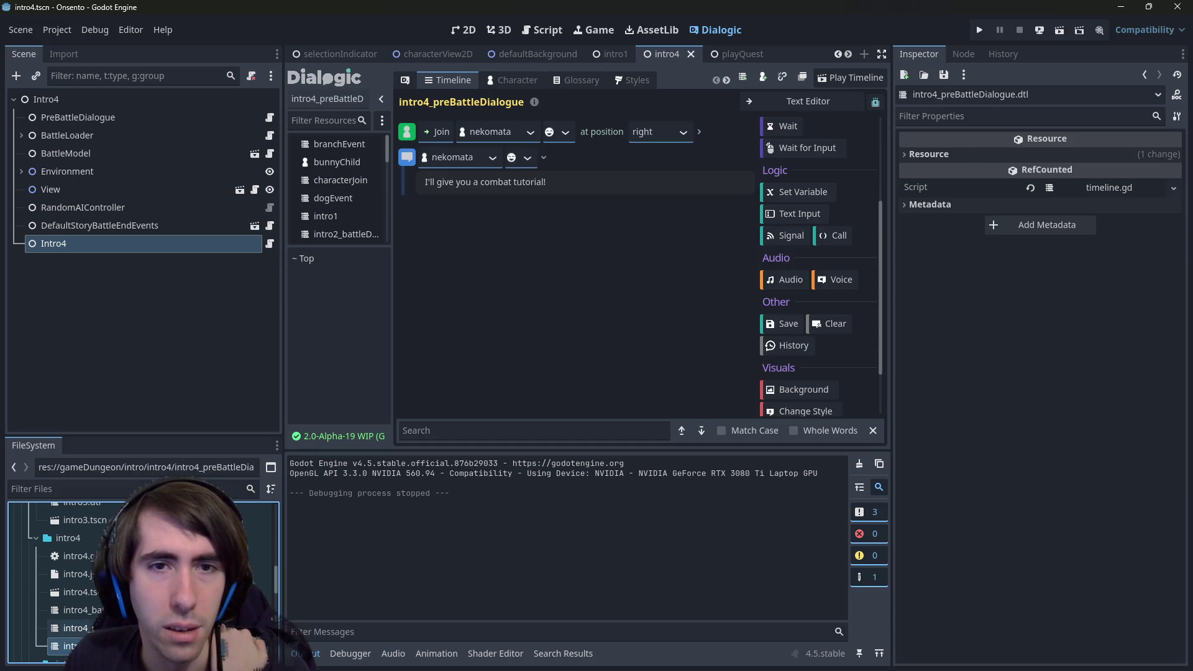
pyautogui.click(77, 610)
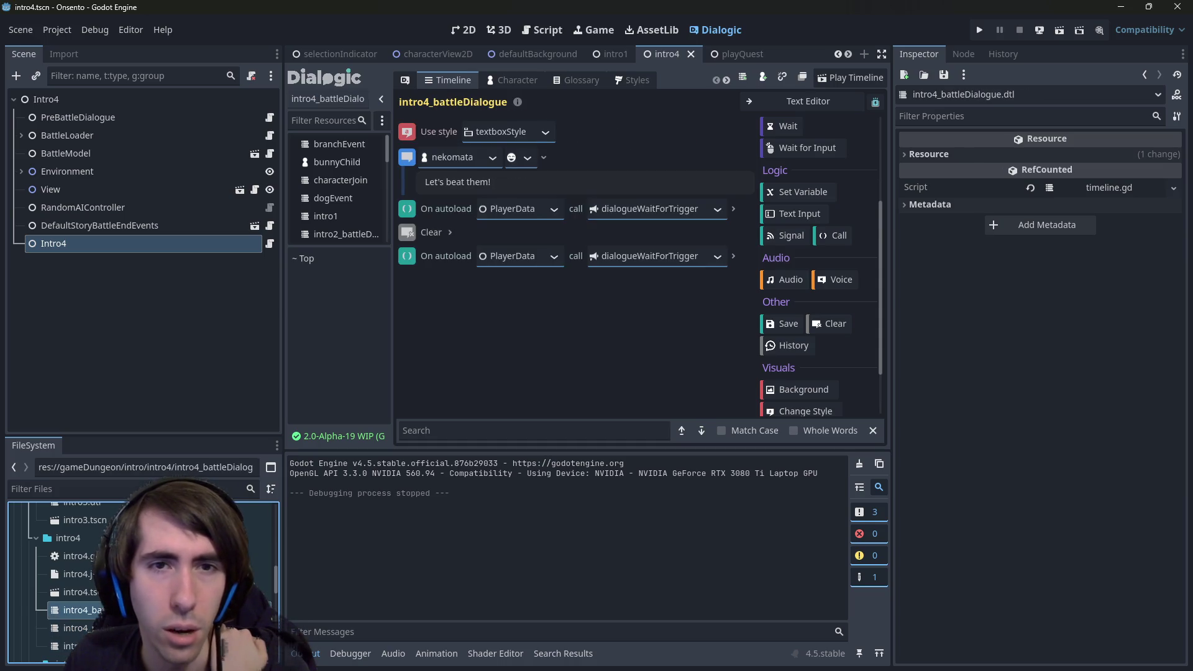
pyautogui.click(78, 646)
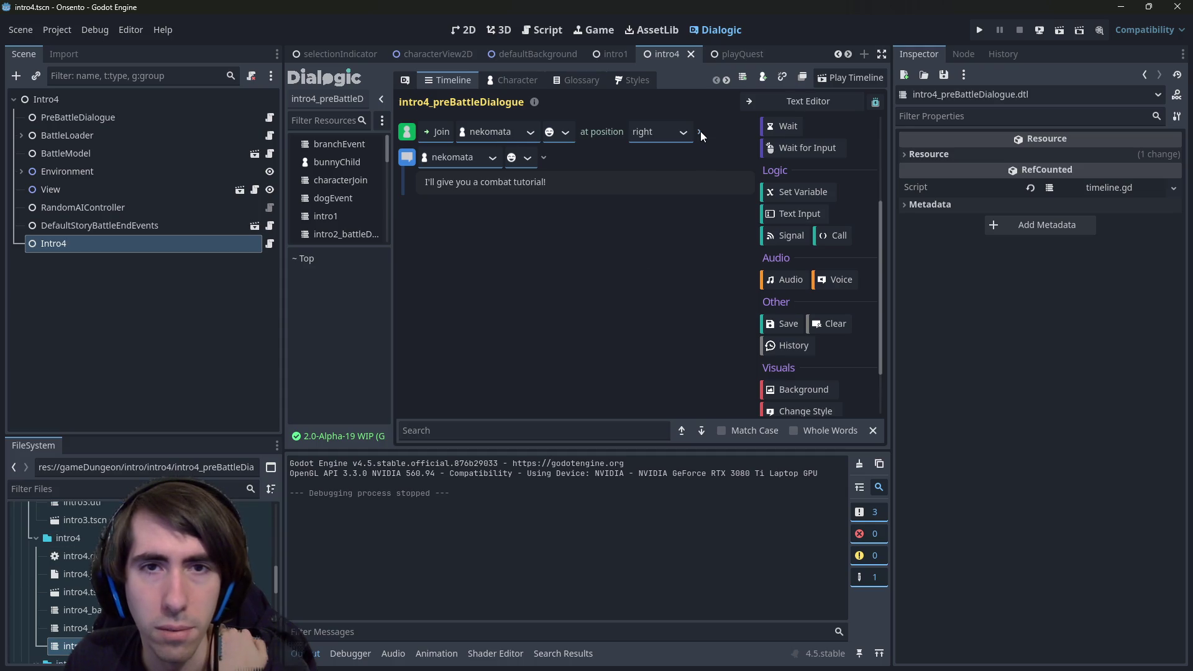
# Turn on Mirrored for nekomata's Join event and run the current scene.
pyautogui.click(700, 131)
pyautogui.click(555, 183)
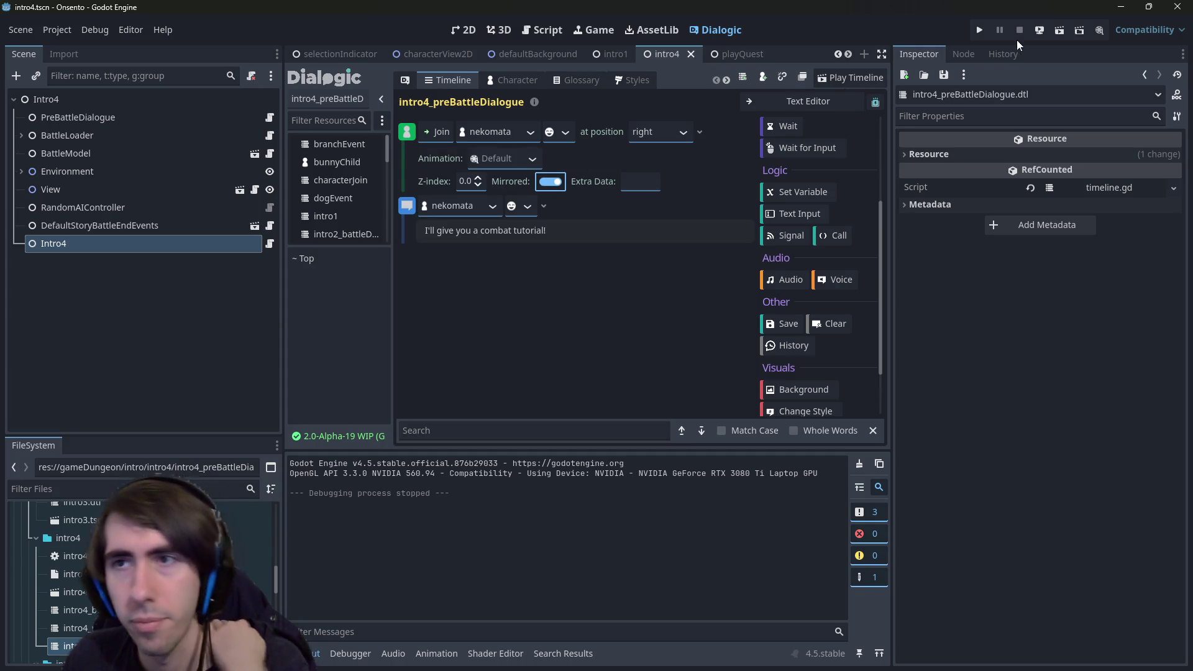
pyautogui.click(1060, 30)
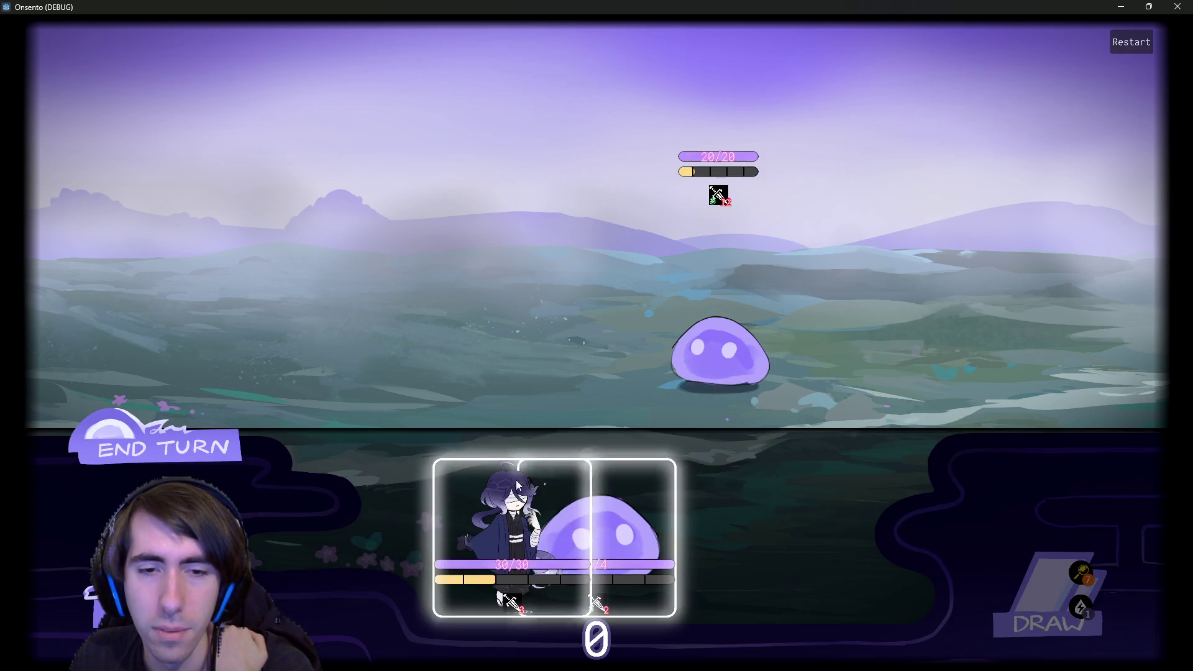
# Place nekomata and a slime on the battlefield, end the turn, and close the game.
pyautogui.moveTo(517, 484)
pyautogui.mouseDown()
pyautogui.moveTo(518, 283)
pyautogui.moveTo(497, 292)
pyautogui.mouseUp()
pyautogui.moveTo(523, 465); pyautogui.dragTo(363, 302)
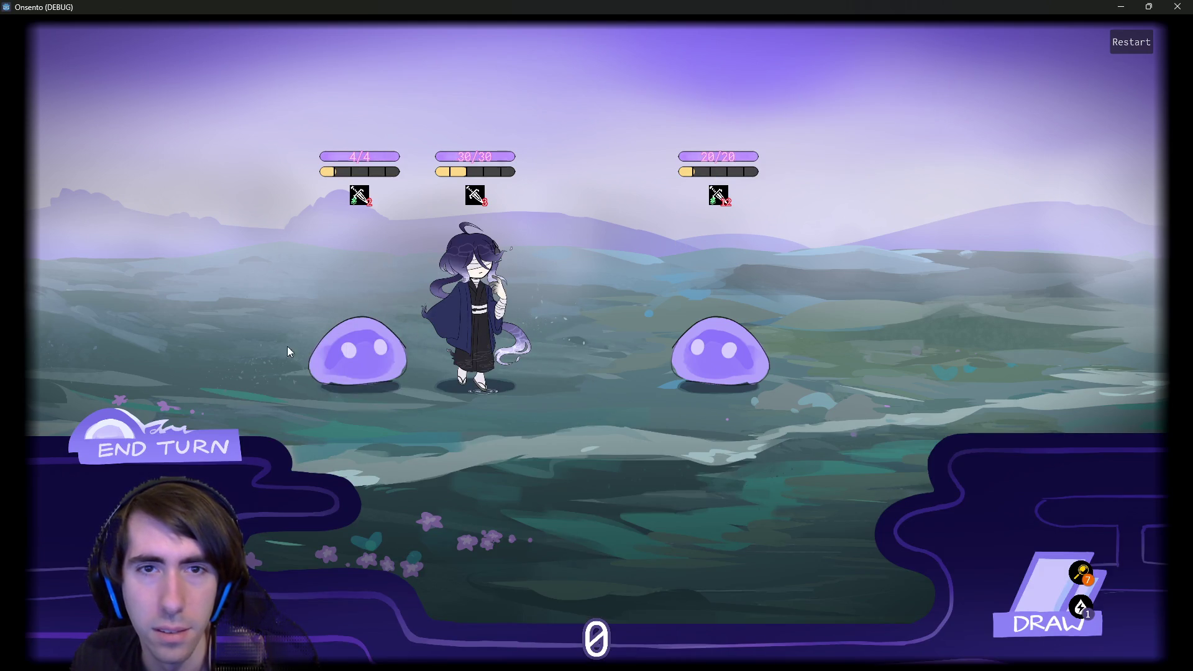
pyautogui.click(198, 444)
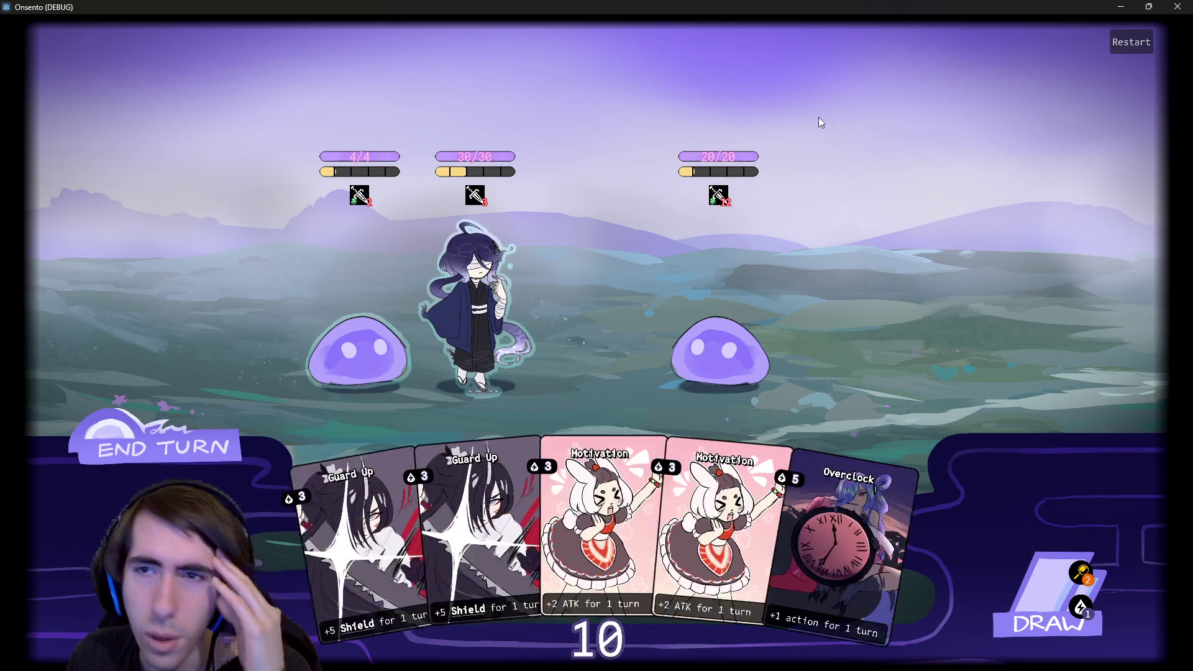
pyautogui.click(1177, 6)
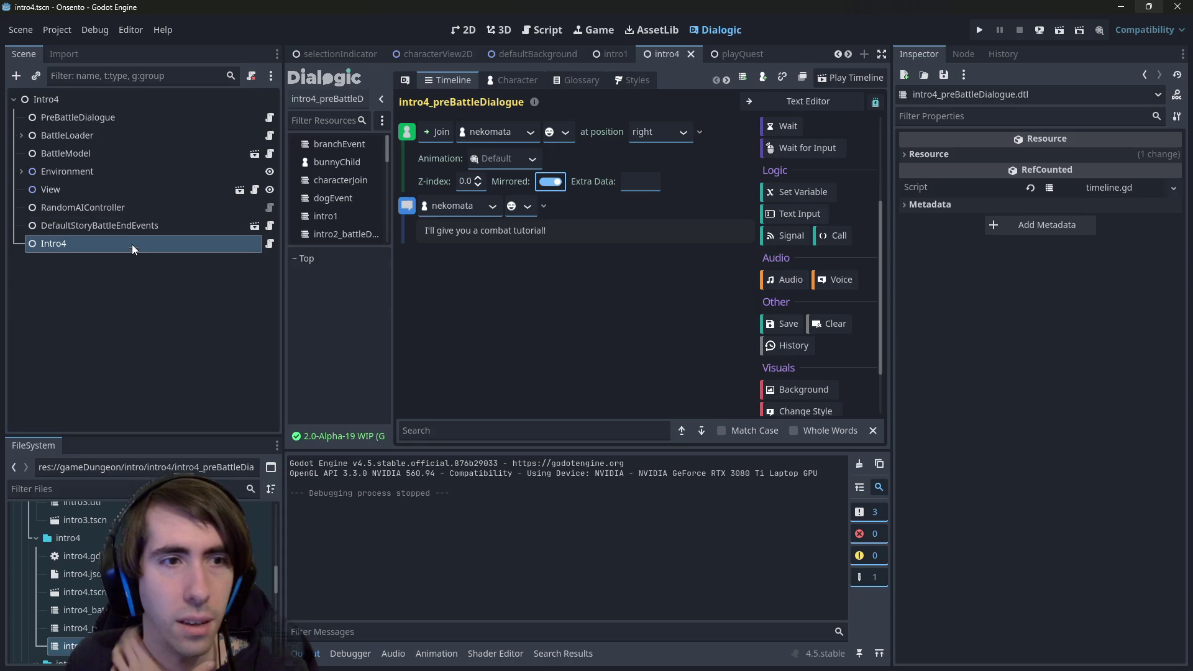
# Open the intro4.gd script from the PreBattleDialogue node.
pyautogui.click(124, 225)
pyautogui.click(115, 116)
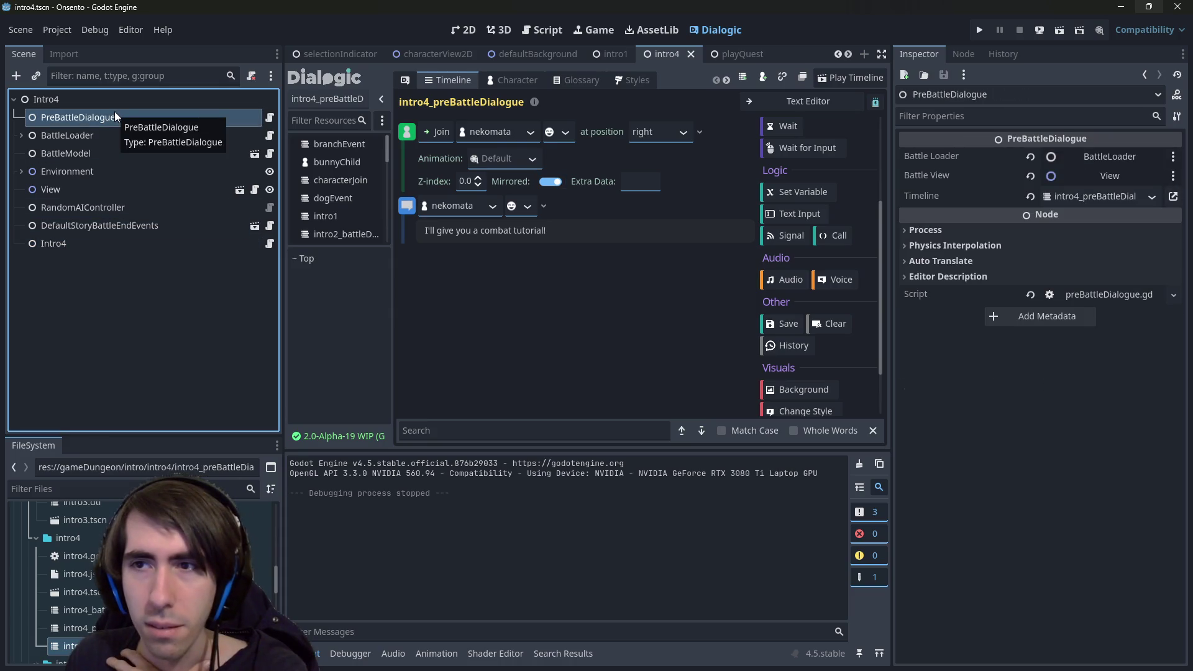
pyautogui.click(269, 117)
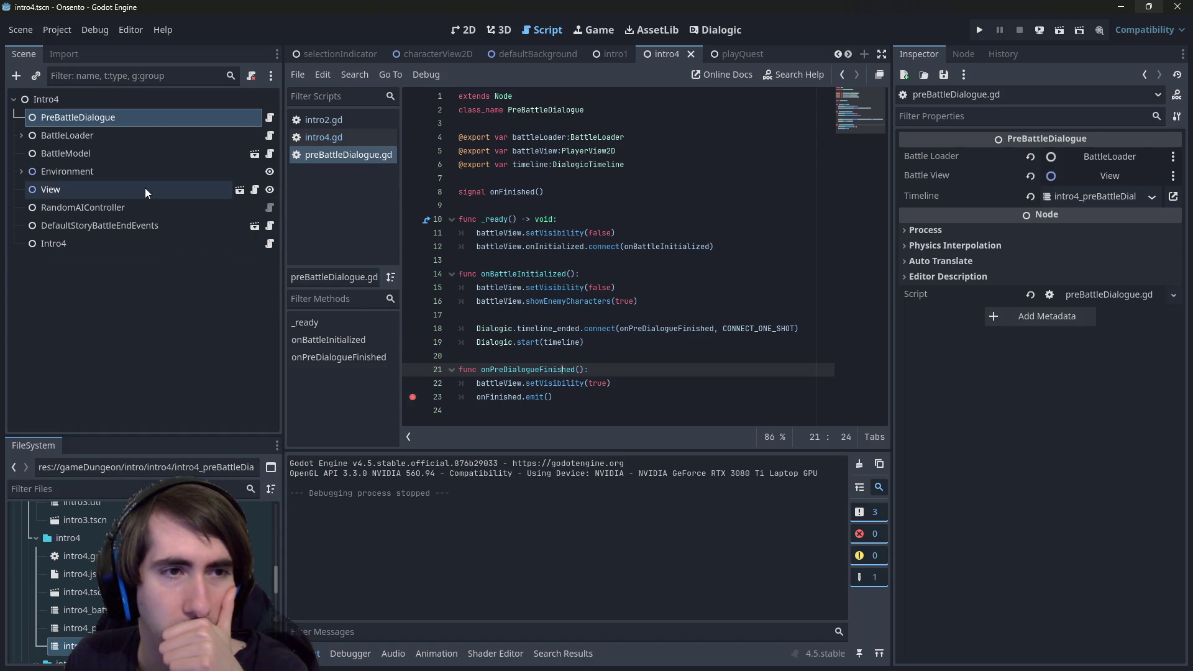
pyautogui.click(270, 245)
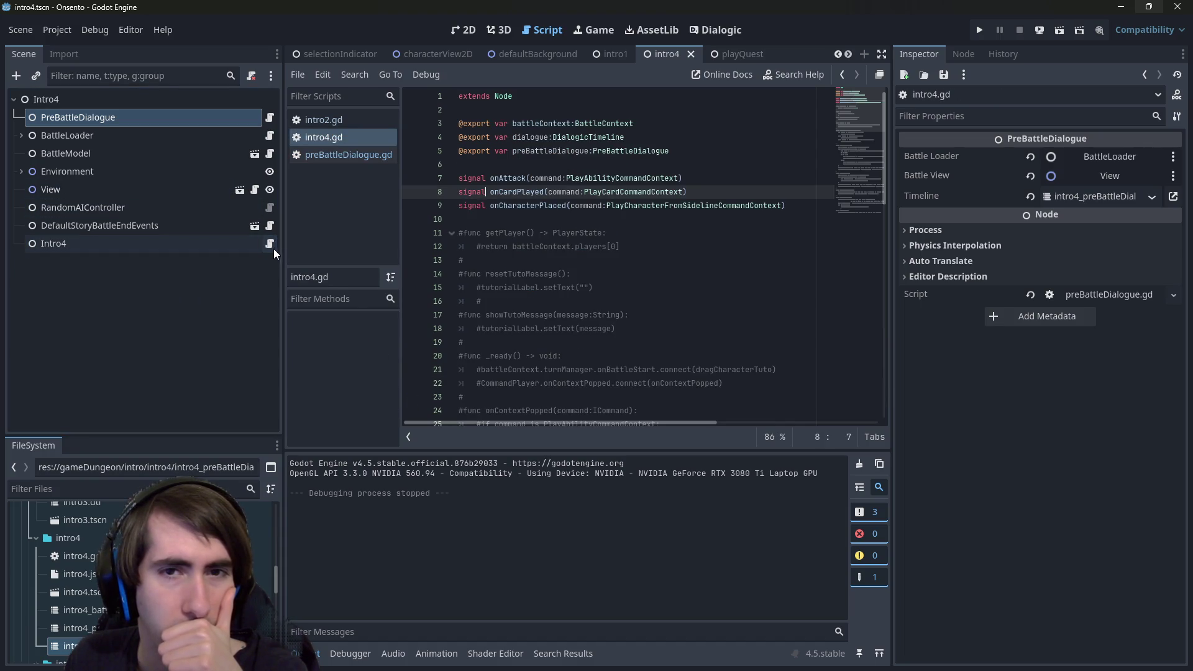
pyautogui.scroll(-6, 541, 273)
pyautogui.scroll(6, 541, 273)
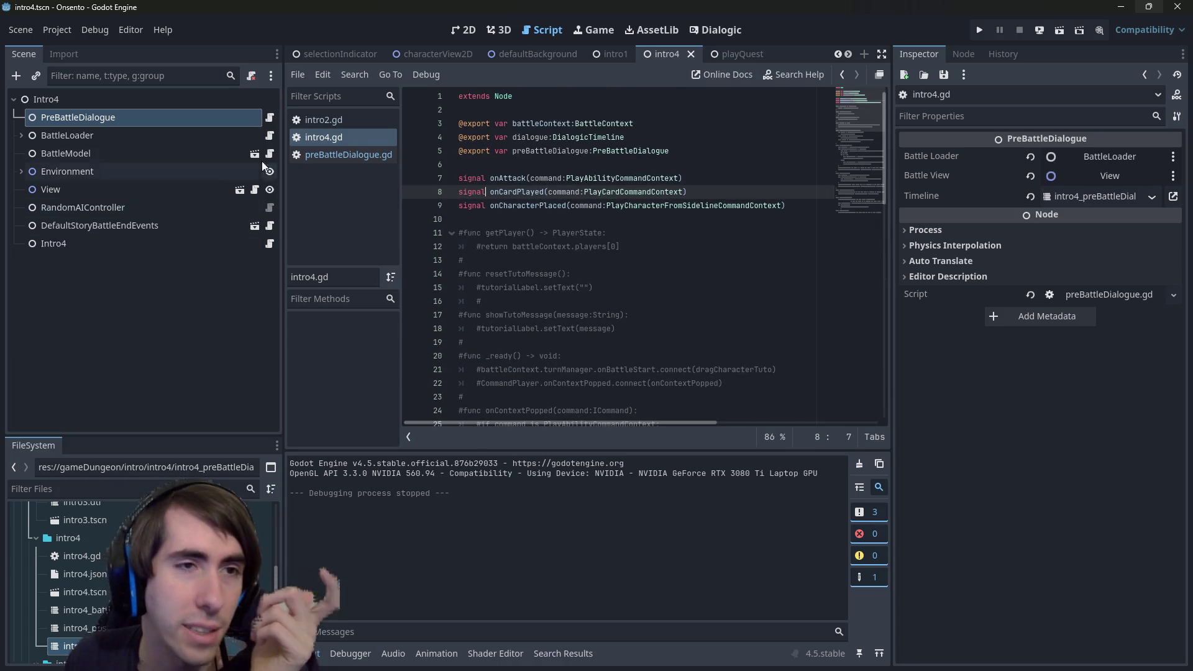
# Insert blank lines at line 10, below intro4.gd's signal declarations.
pyautogui.click(107, 246)
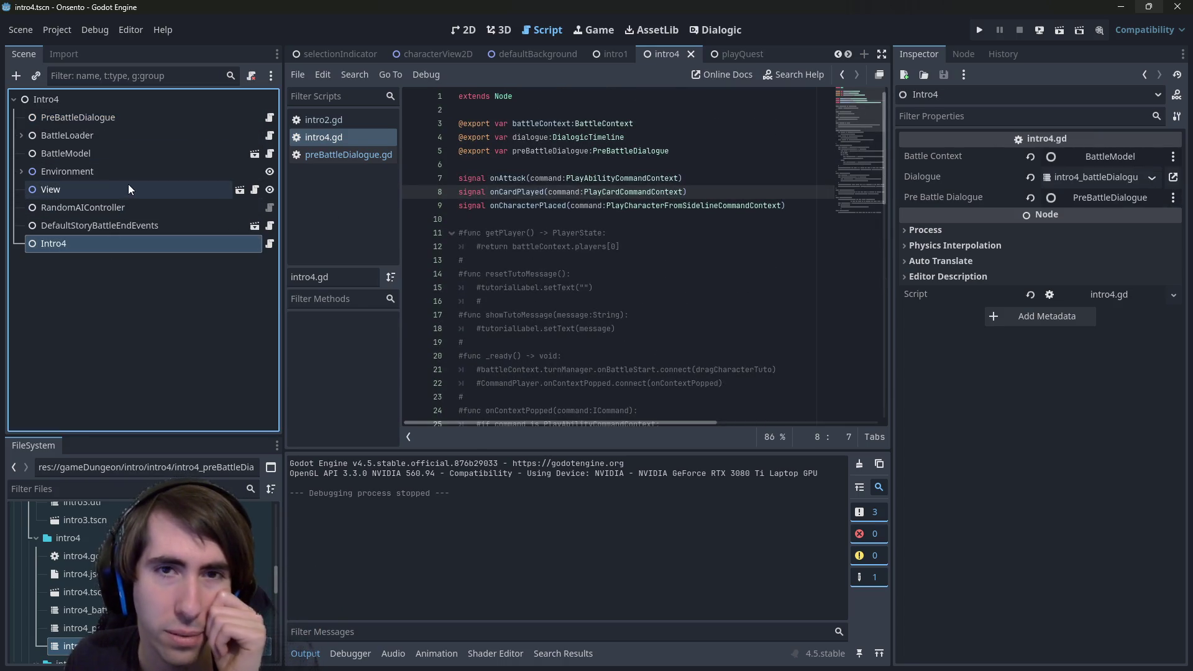
pyautogui.scroll(-2, 482, 249)
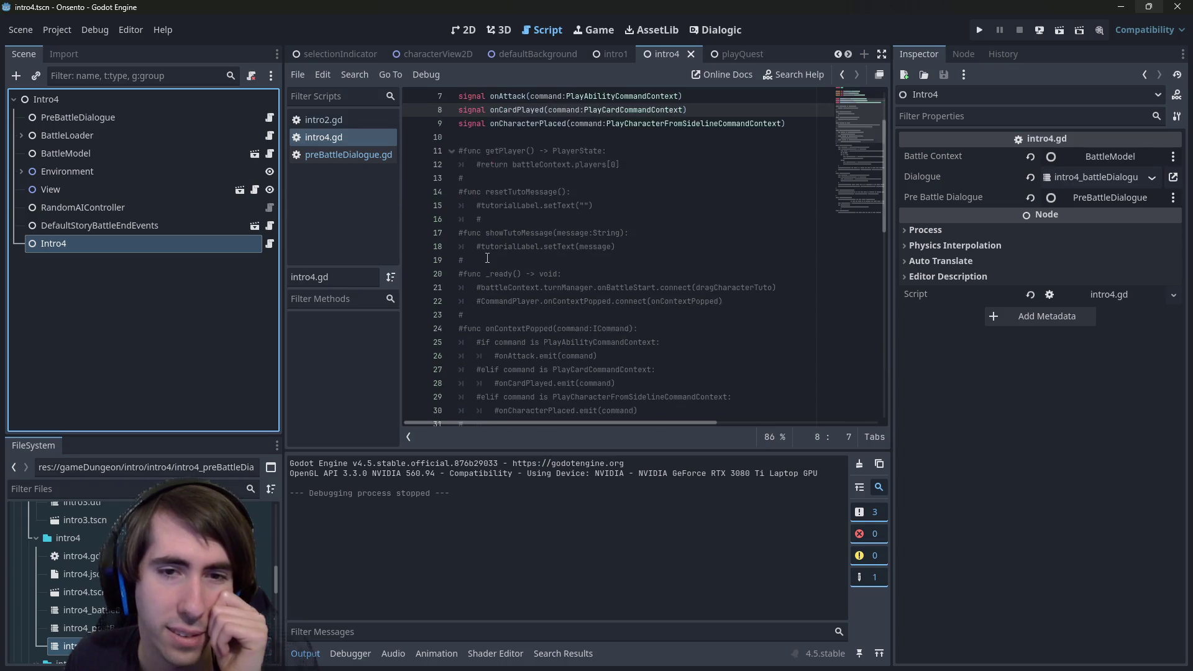
pyautogui.scroll(1, 559, 236)
pyautogui.click(537, 179)
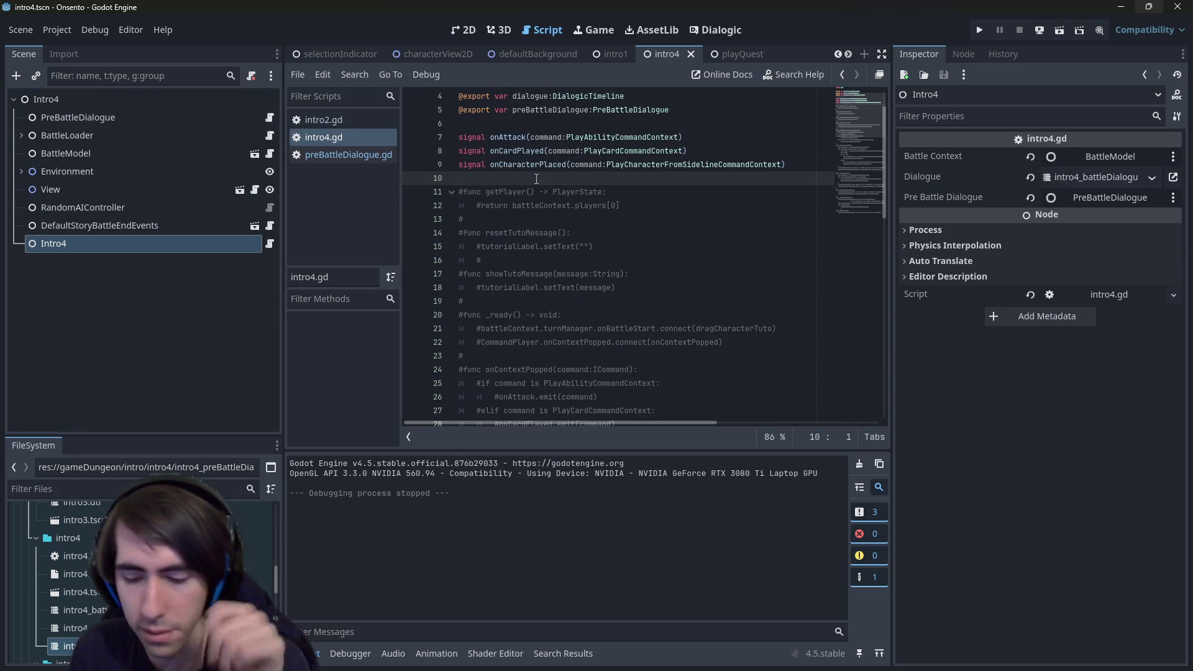
pyautogui.press('Return')
pyautogui.press('Return')
pyautogui.press('Up')
pyautogui.scroll(5, 143, 578)
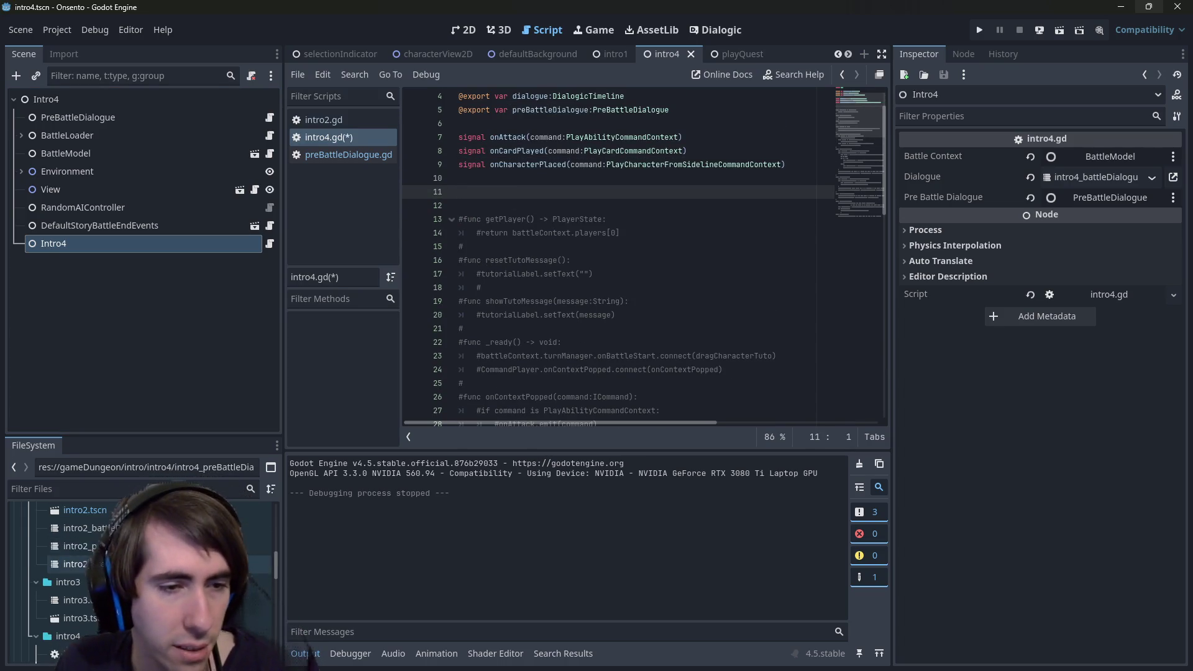
# Copy intro2.gd's _ready through attackTuto functions into intro4.gd and save.
pyautogui.doubleClick(82, 513)
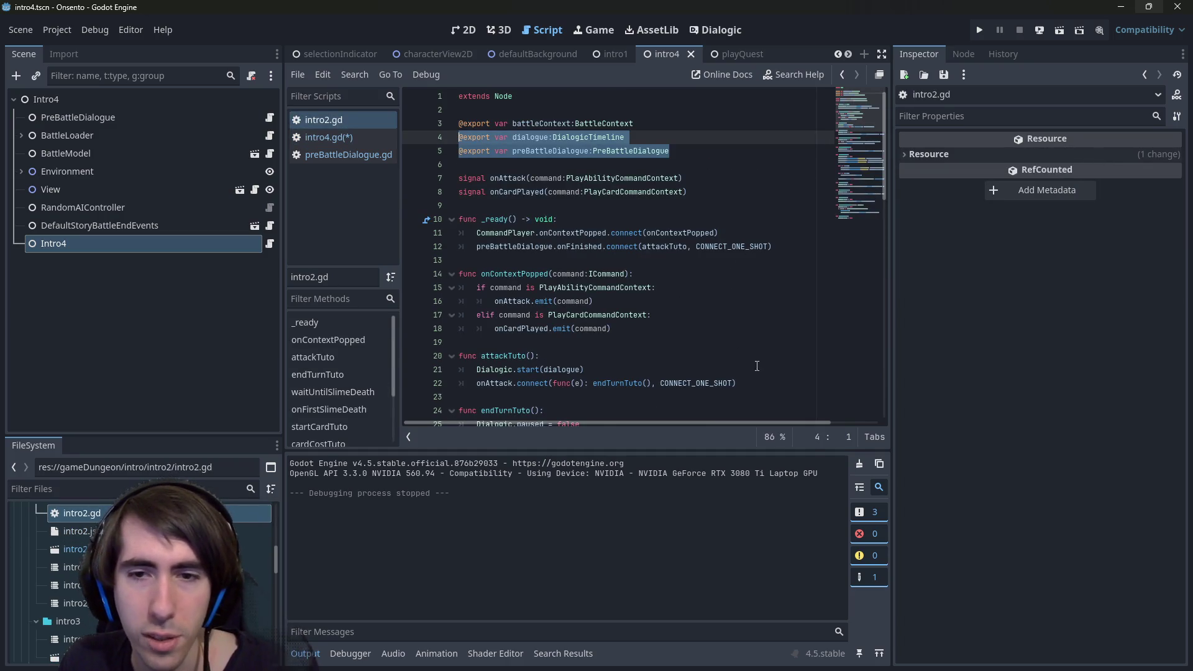
pyautogui.moveTo(758, 384); pyautogui.dragTo(438, 220)
pyautogui.hotkey('ctrl', 'c')
pyautogui.scroll(-3, 143, 577)
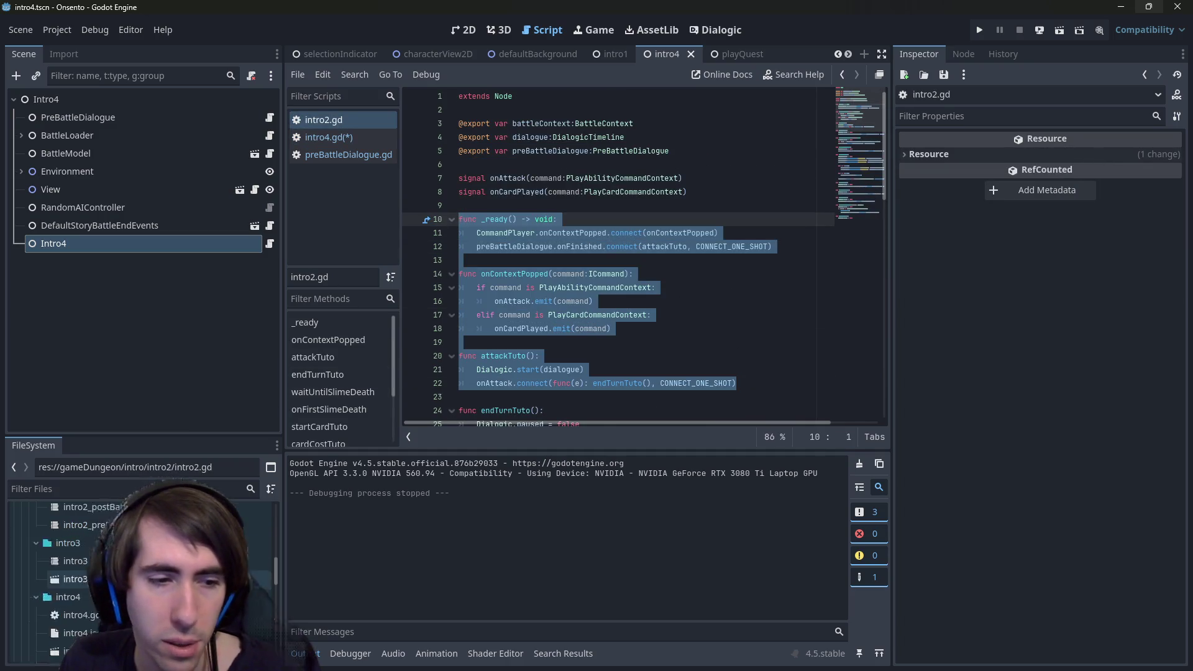
pyautogui.doubleClick(74, 596)
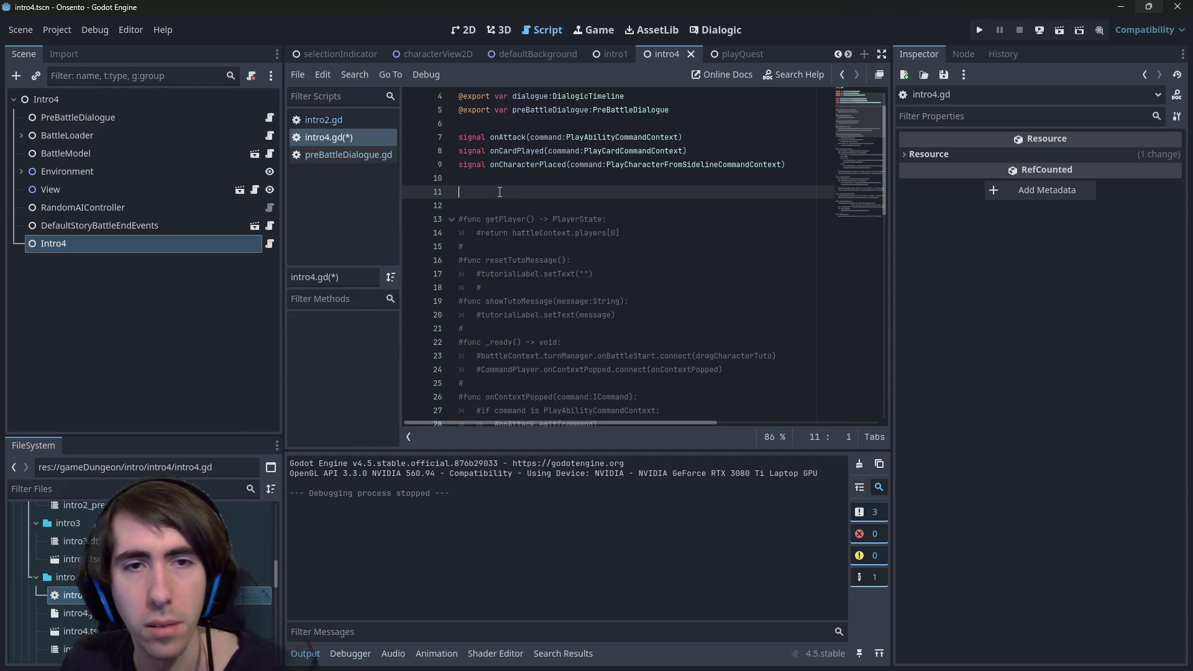
pyautogui.hotkey('ctrl', 'v')
pyautogui.hotkey('ctrl', 's')
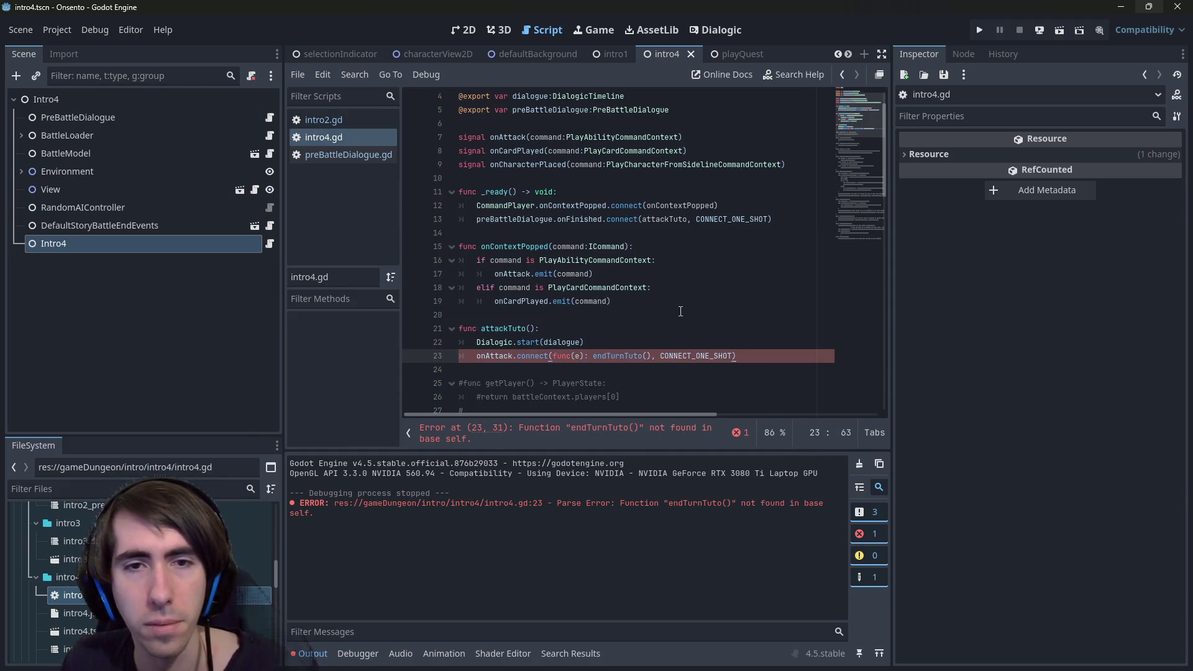
# Remove the onContextPopped function and the CommandPlayer connect line, then save.
pyautogui.moveTo(680, 311); pyautogui.dragTo(463, 234)
pyautogui.press('BackSpace')
pyautogui.click(594, 260)
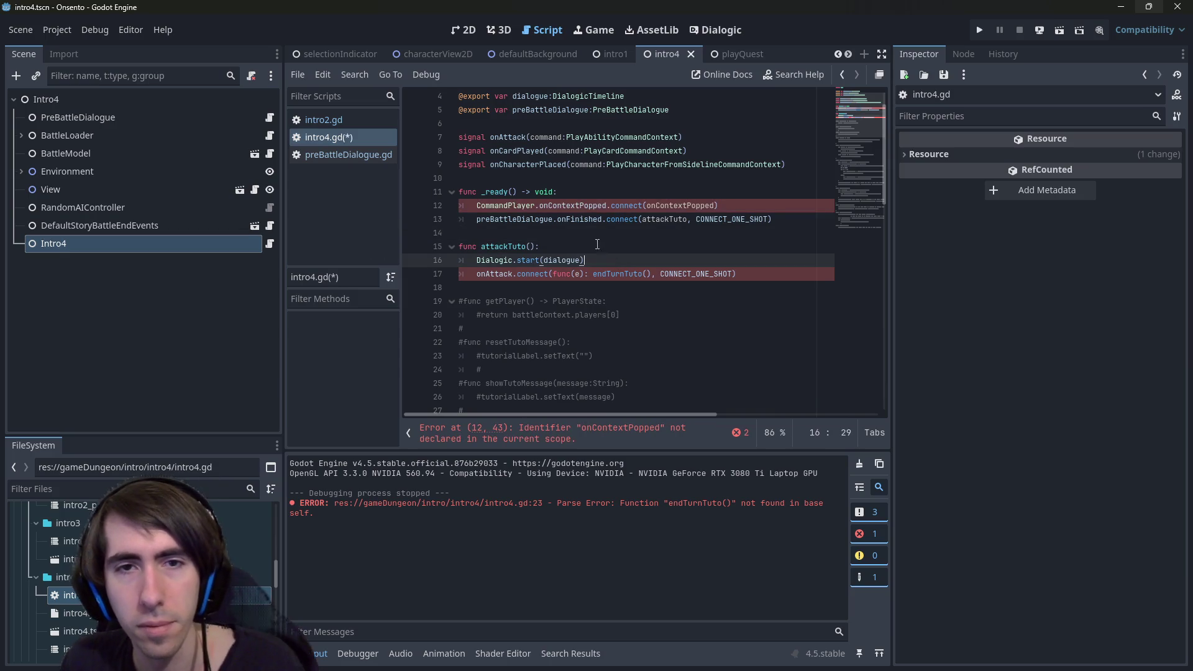
pyautogui.hotkey('ctrl', 's')
pyautogui.moveTo(719, 205); pyautogui.dragTo(405, 210)
pyautogui.press('BackSpace')
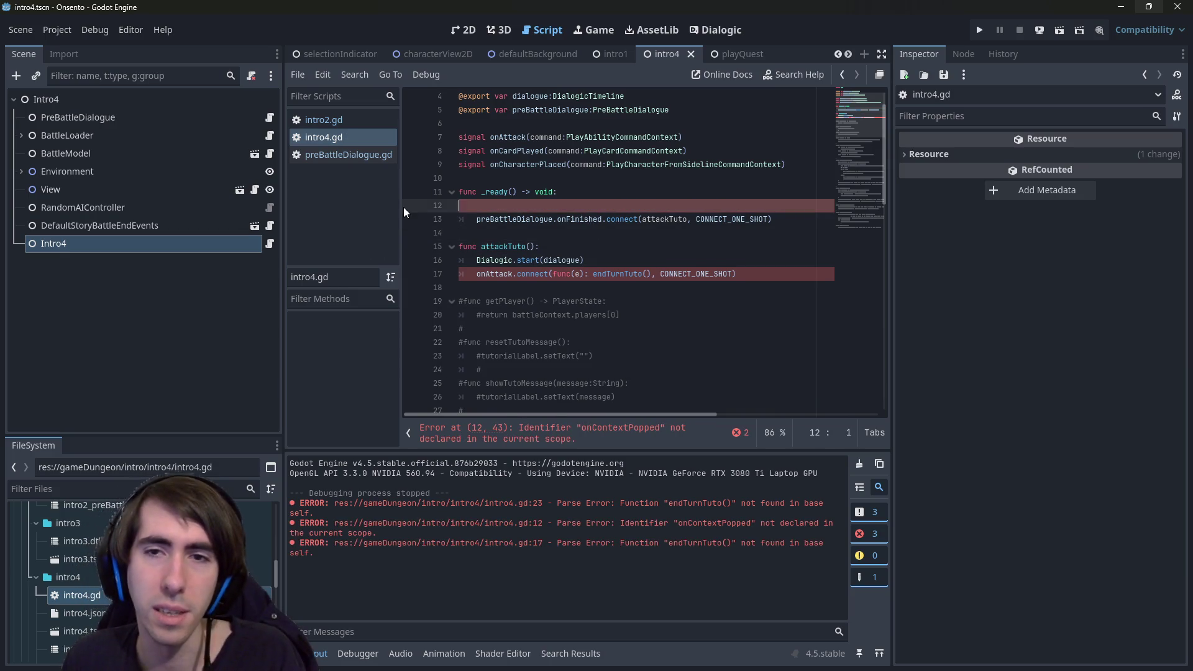
pyautogui.press('BackSpace')
pyautogui.hotkey('ctrl', 's')
# Delete the onAttack.connect line, save, and run the current scene.
pyautogui.doubleClick(580, 205)
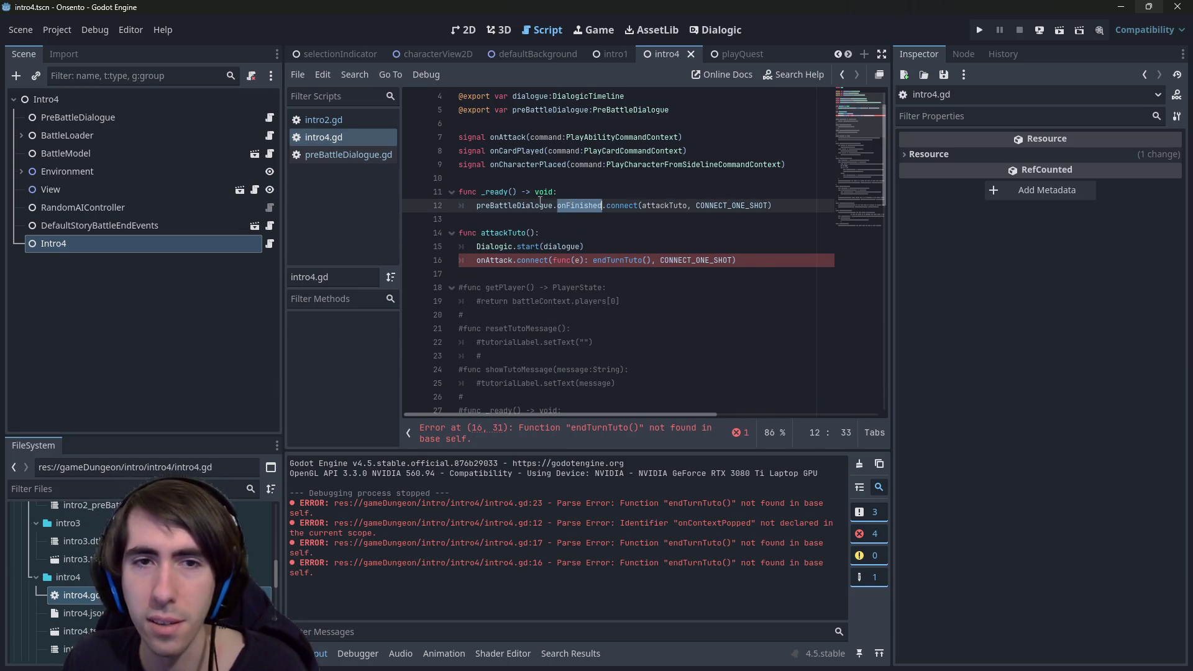
pyautogui.doubleClick(530, 204)
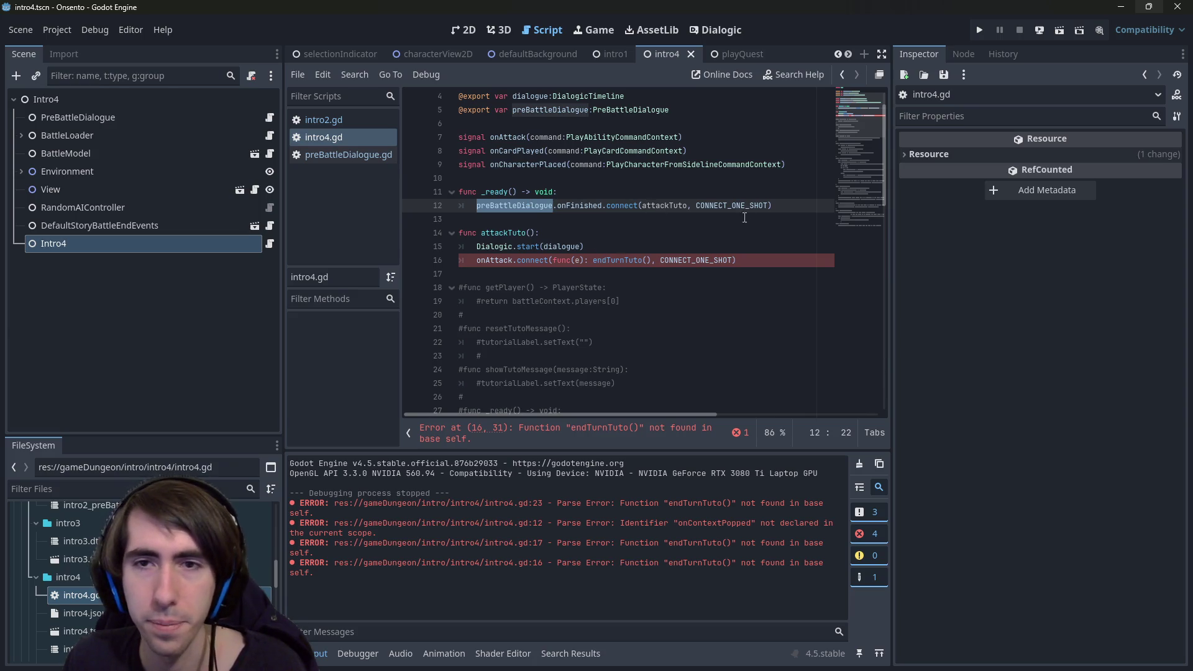
pyautogui.moveTo(741, 261); pyautogui.dragTo(587, 246)
pyautogui.press('BackSpace')
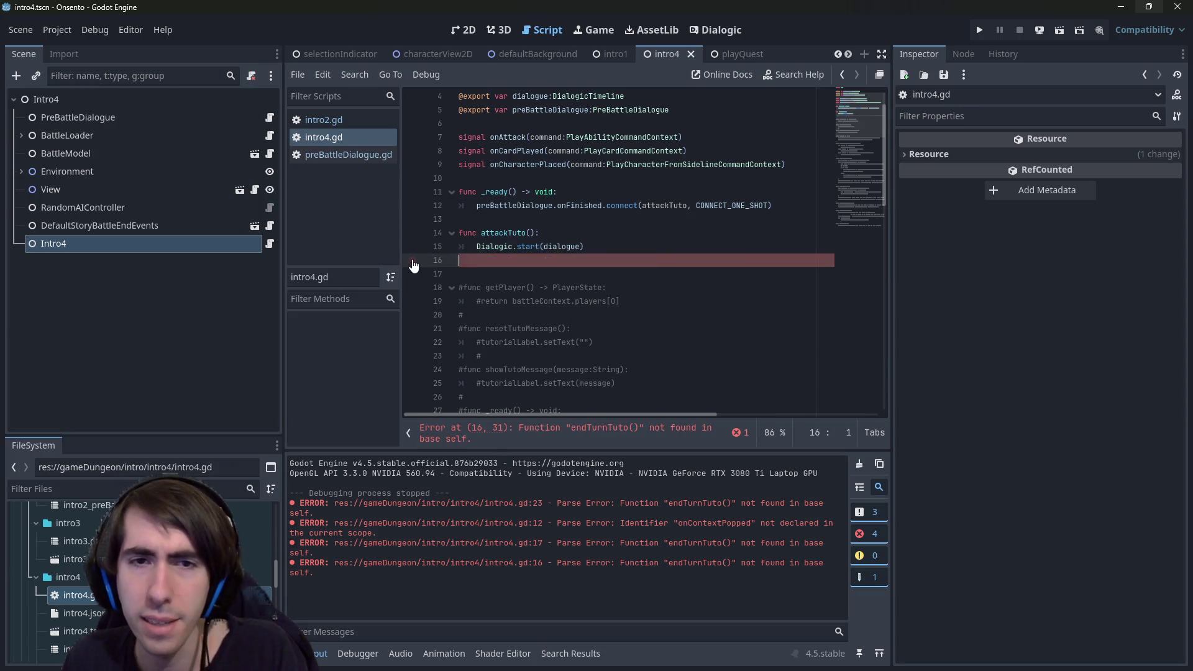
pyautogui.click(647, 273)
pyautogui.hotkey('ctrl', 's')
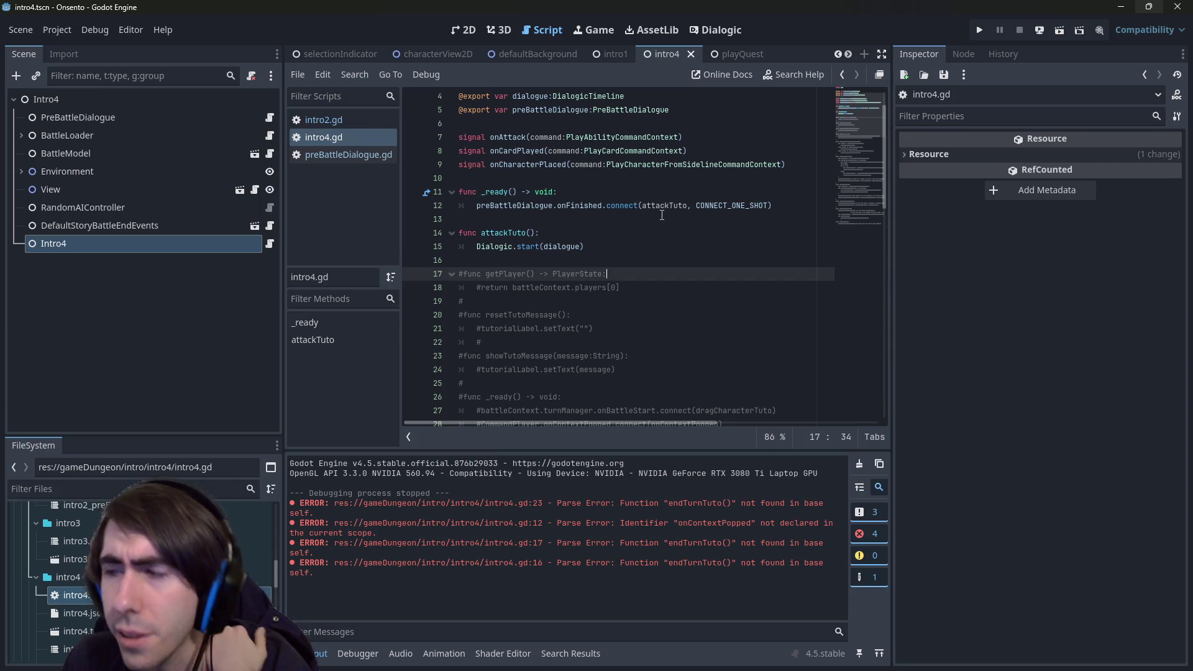
pyautogui.click(1059, 31)
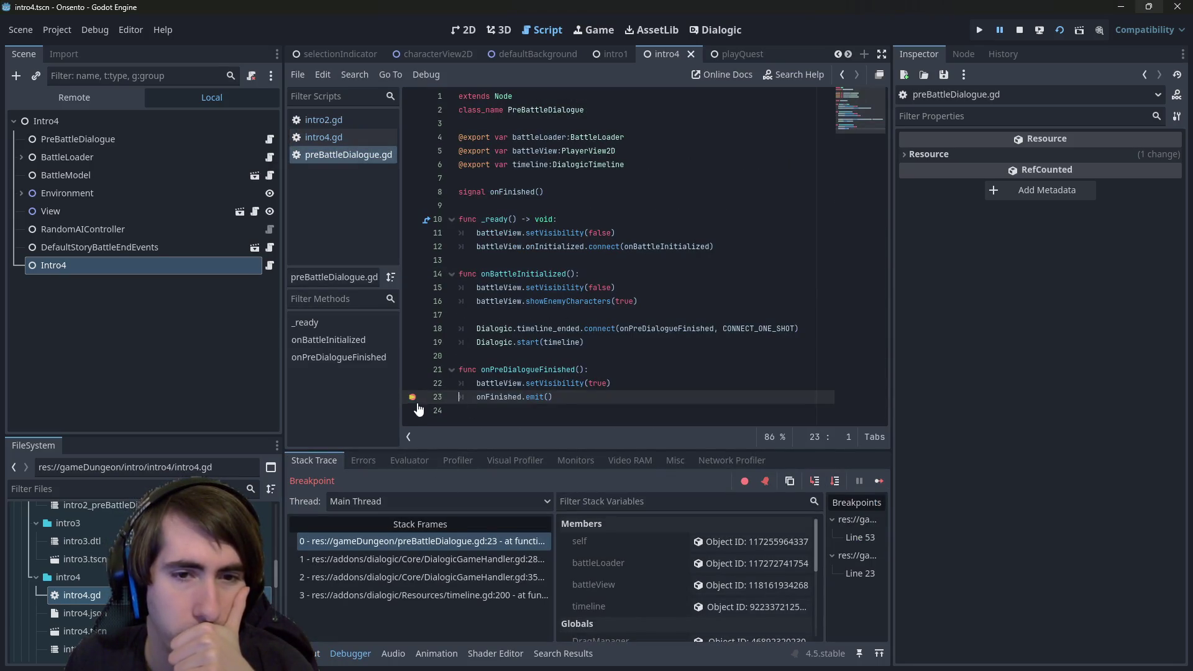
# Continue past the breakpoint, place nekomata, draw a card, end the turn, and close the game.
pyautogui.click(879, 481)
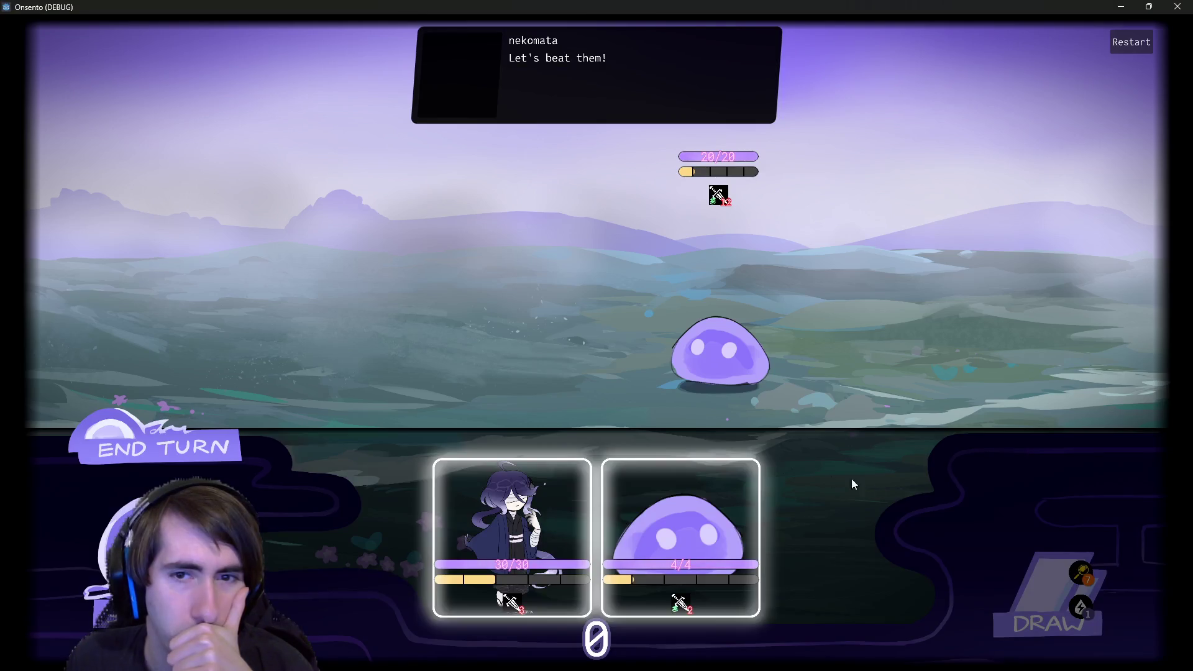
pyautogui.moveTo(546, 514)
pyautogui.mouseDown()
pyautogui.moveTo(573, 352)
pyautogui.moveTo(680, 509)
pyautogui.moveTo(539, 345)
pyautogui.moveTo(580, 479)
pyautogui.moveTo(600, 306)
pyautogui.moveTo(540, 280)
pyautogui.mouseUp()
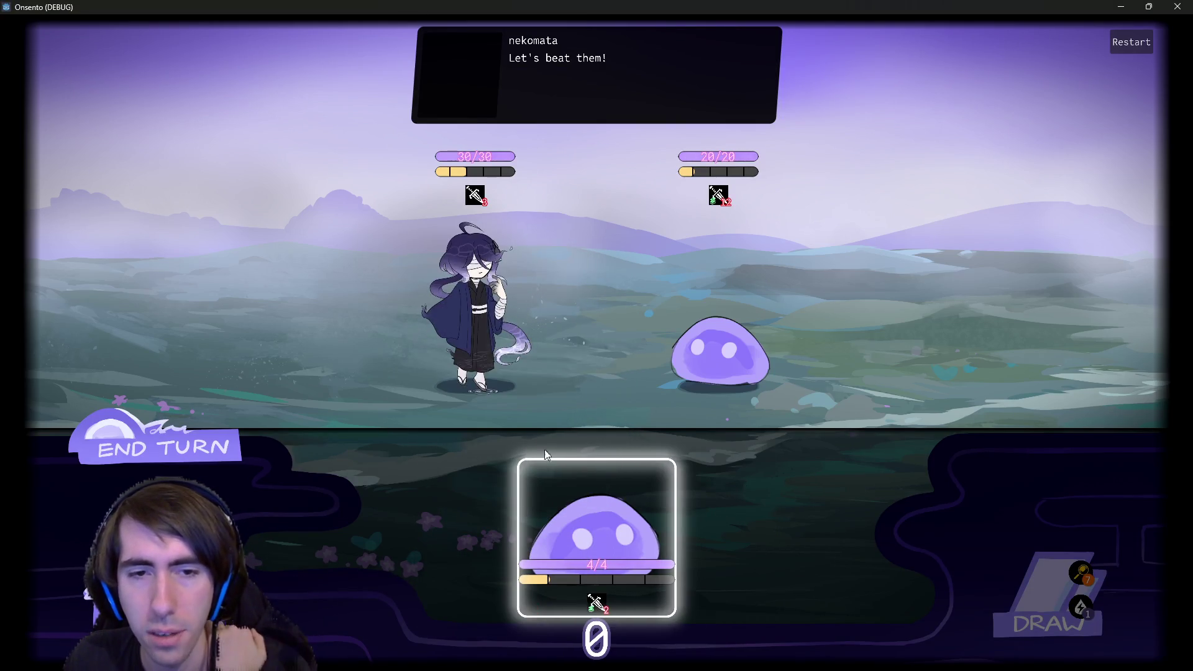
pyautogui.moveTo(545, 460); pyautogui.dragTo(355, 280)
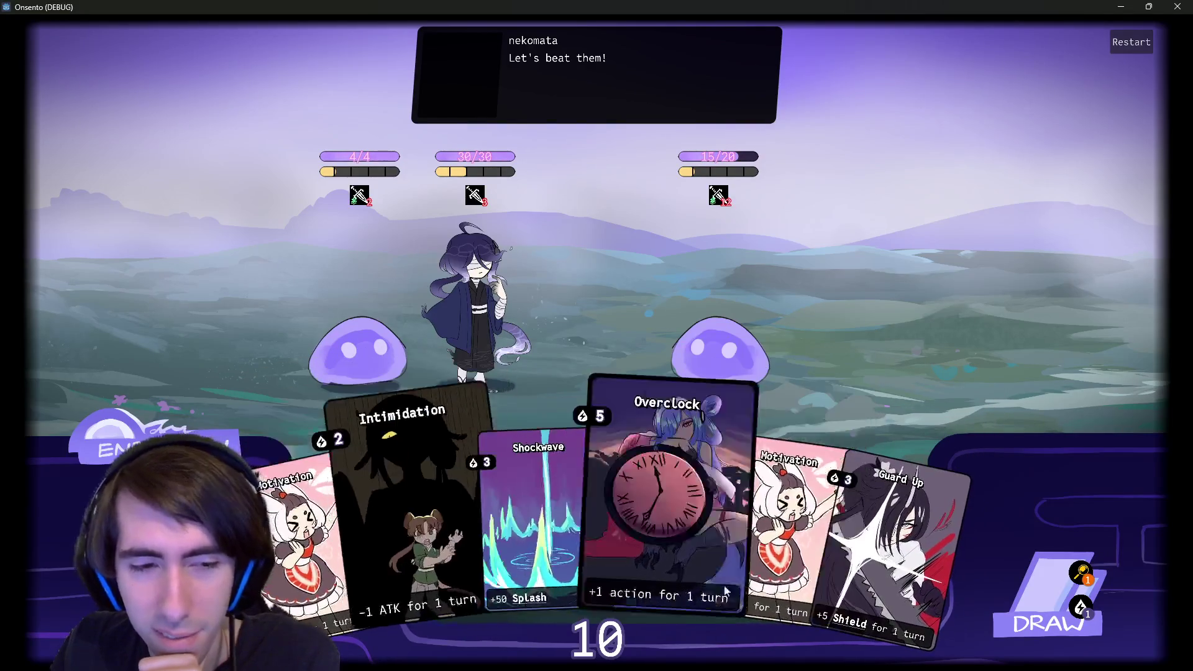
pyautogui.click(1029, 584)
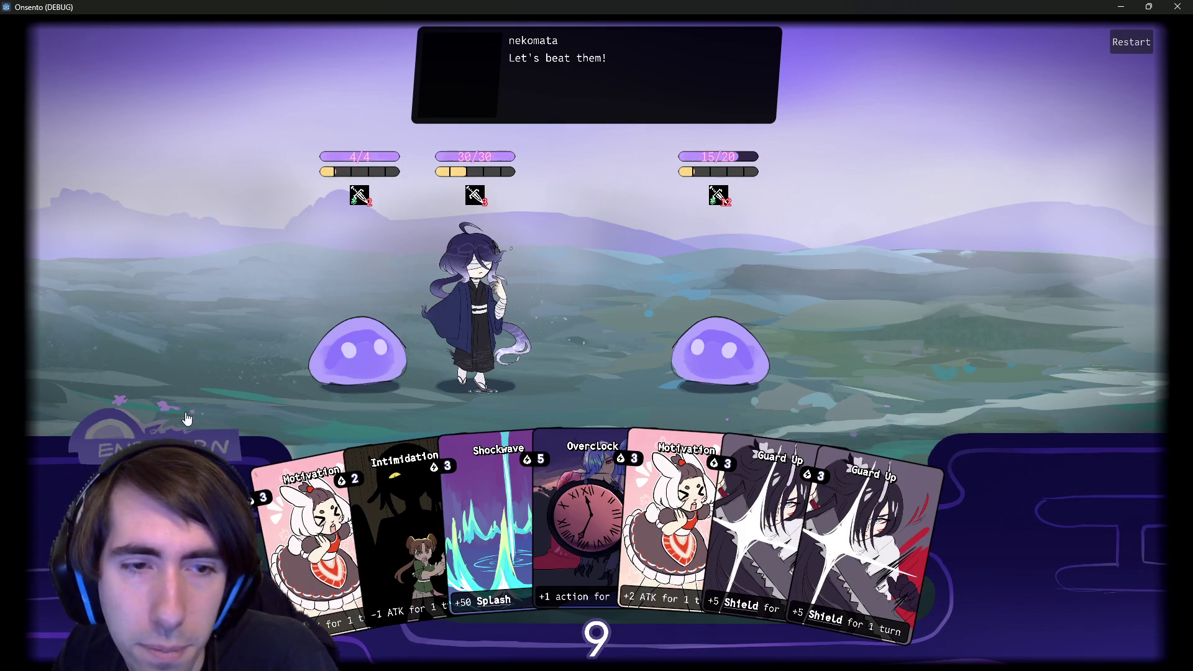
pyautogui.click(155, 447)
pyautogui.click(1177, 6)
# Switch to the terminal and run git status to list changed files.
pyautogui.click(614, 321)
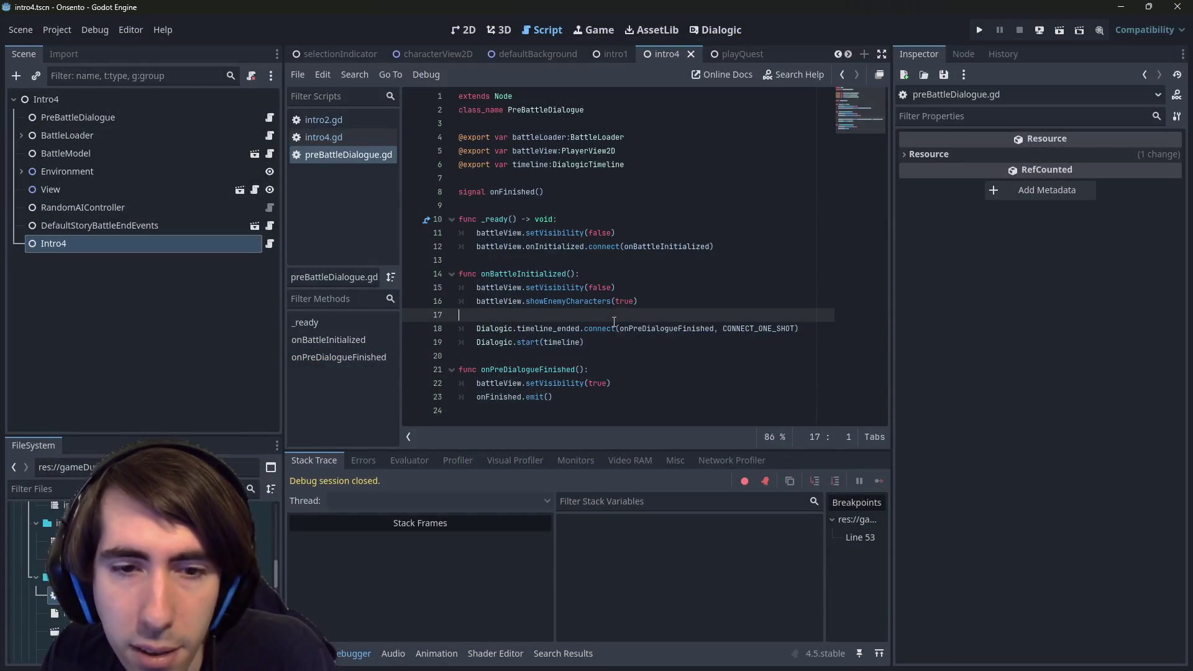
pyautogui.click(598, 206)
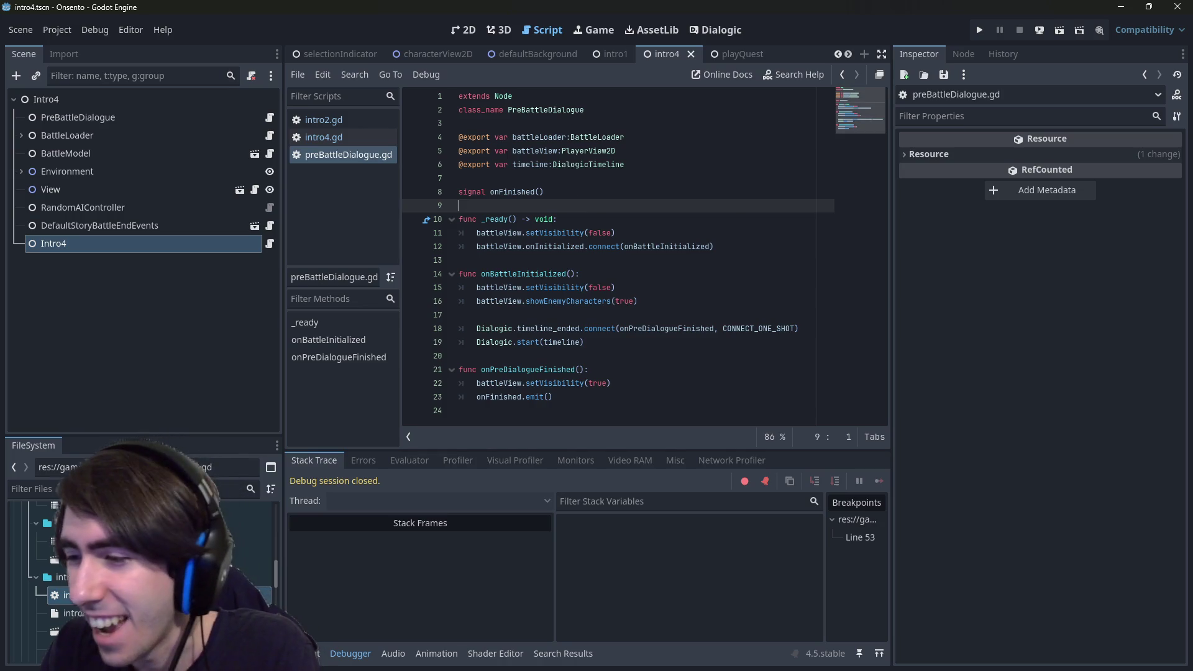
pyautogui.hotkey('alt', 'Tab')
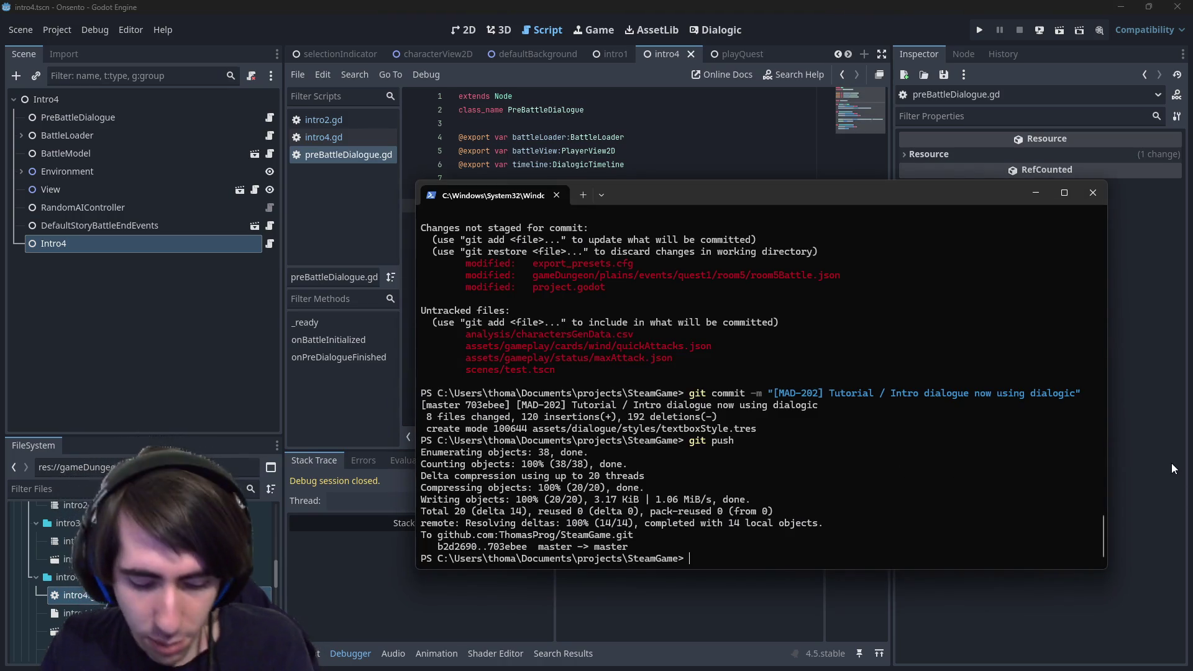
pyautogui.write('us')
pyautogui.press('Return')
pyautogui.write('git add')
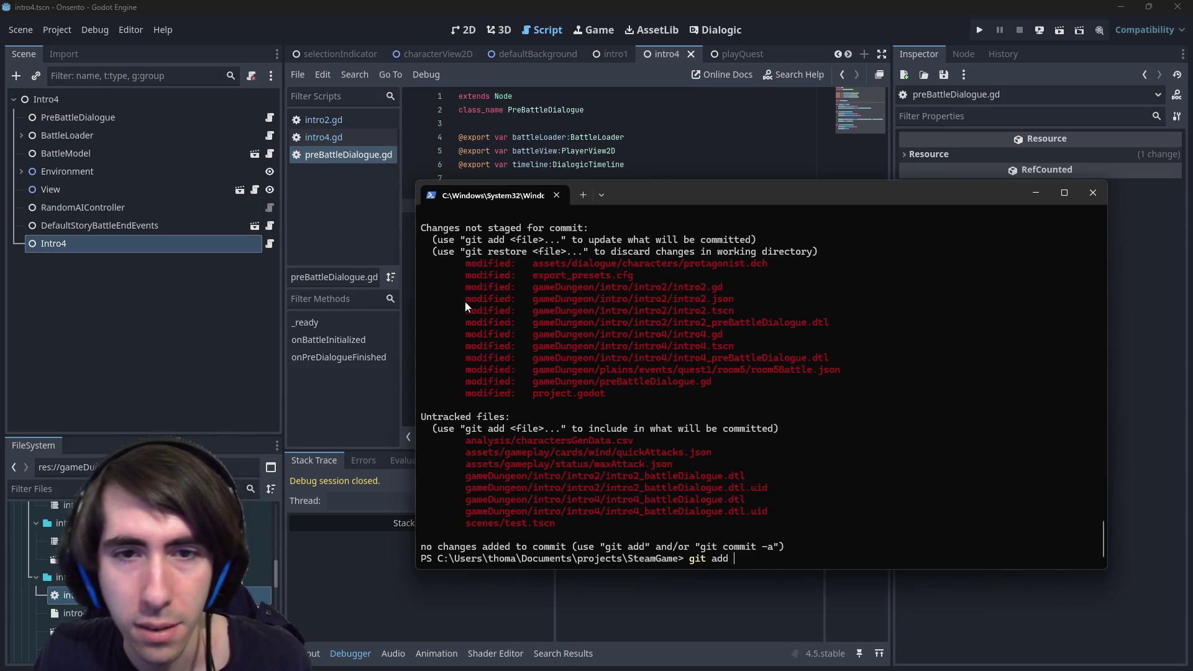
# Stage the intro2 and intro4 folders with git add.
pyautogui.moveTo(532, 288); pyautogui.dragTo(621, 287)
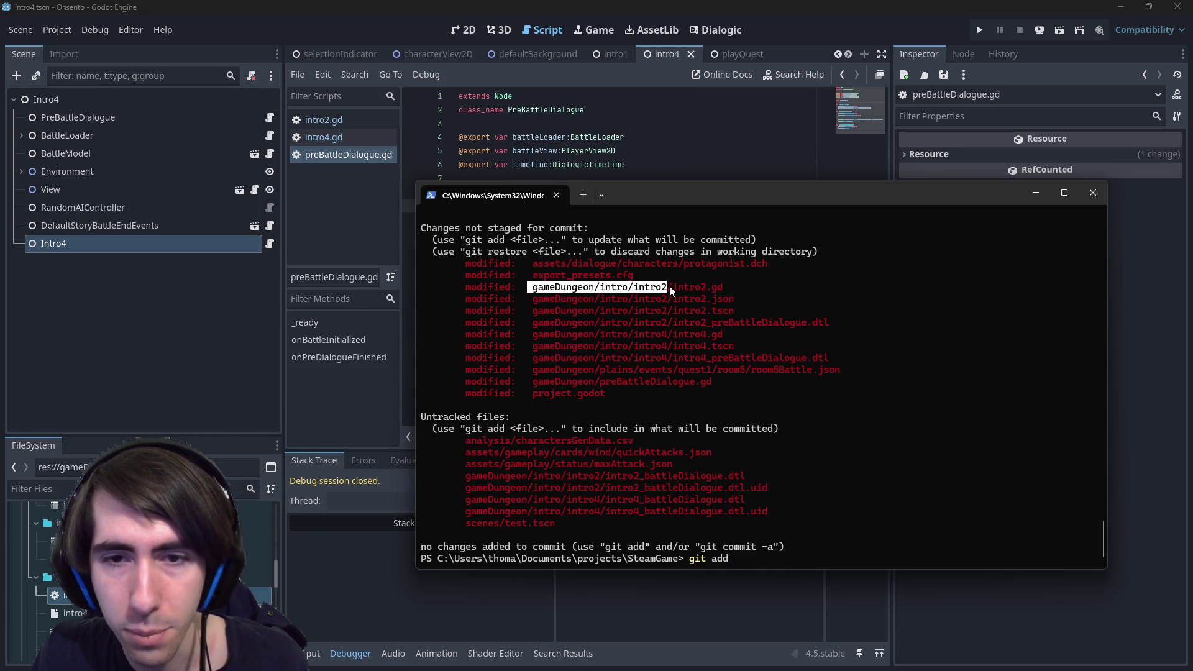
pyautogui.hotkey('ctrl', 'c')
pyautogui.hotkey('ctrl', 'v')
pyautogui.moveTo(533, 334)
pyautogui.mouseDown()
pyautogui.moveTo(666, 322)
pyautogui.moveTo(667, 334)
pyautogui.mouseUp()
pyautogui.hotkey('ctrl', 'c')
pyautogui.hotkey('ctrl', 'v')
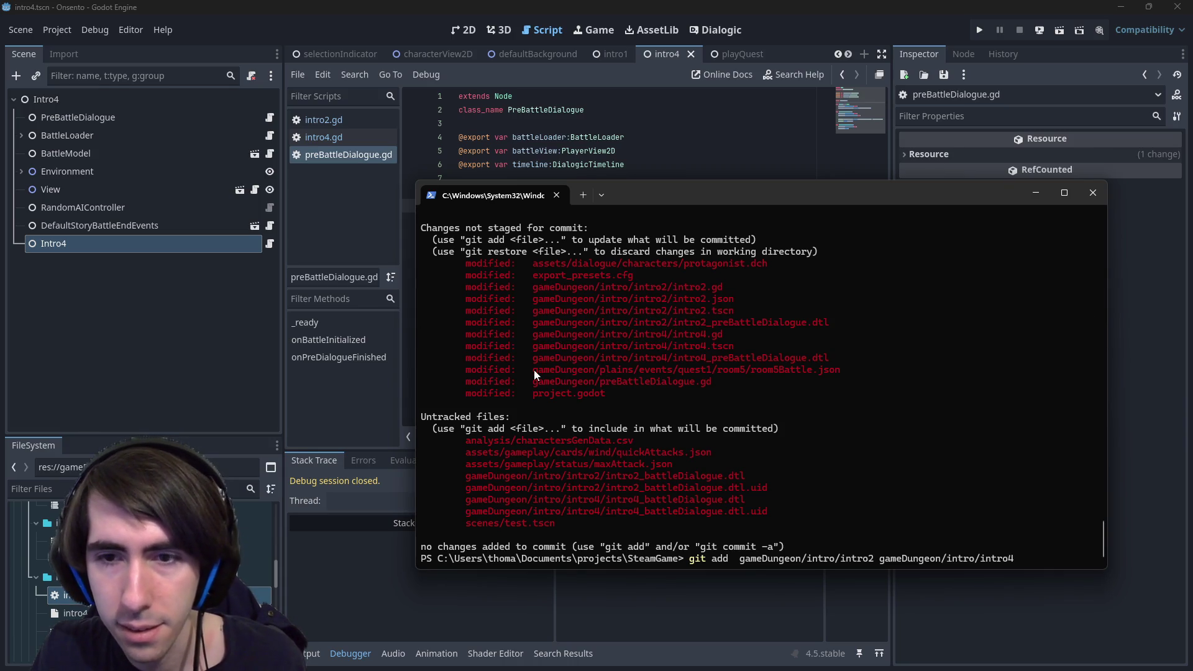
pyautogui.press('Return')
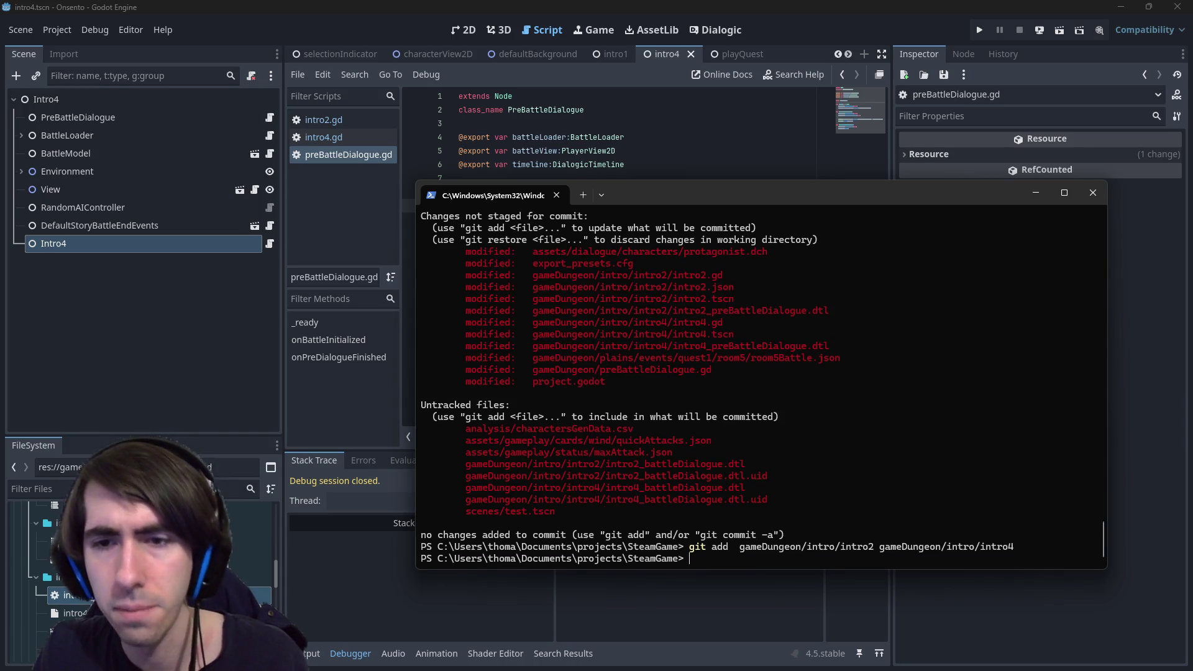
# Recheck git status, then stage preBattleDialogue.gd and protagonist.dch.
pyautogui.write('git status')
pyautogui.press('Return')
pyautogui.write('gitadd')
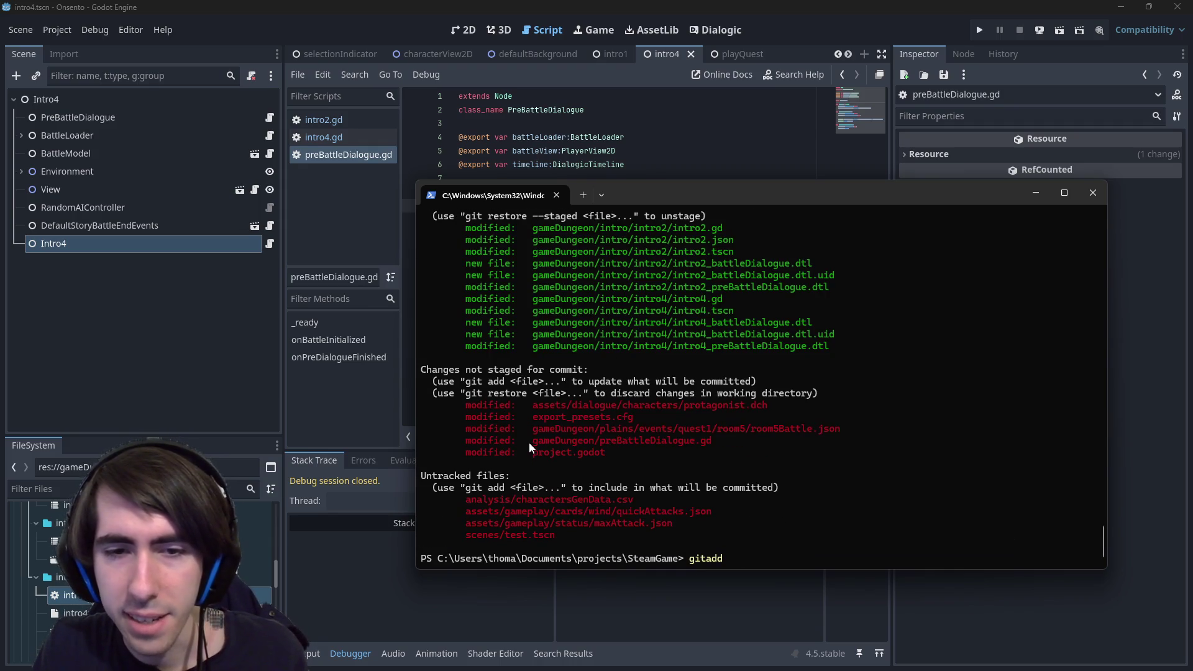
pyautogui.moveTo(530, 446); pyautogui.dragTo(721, 440)
pyautogui.rightClick(710, 433)
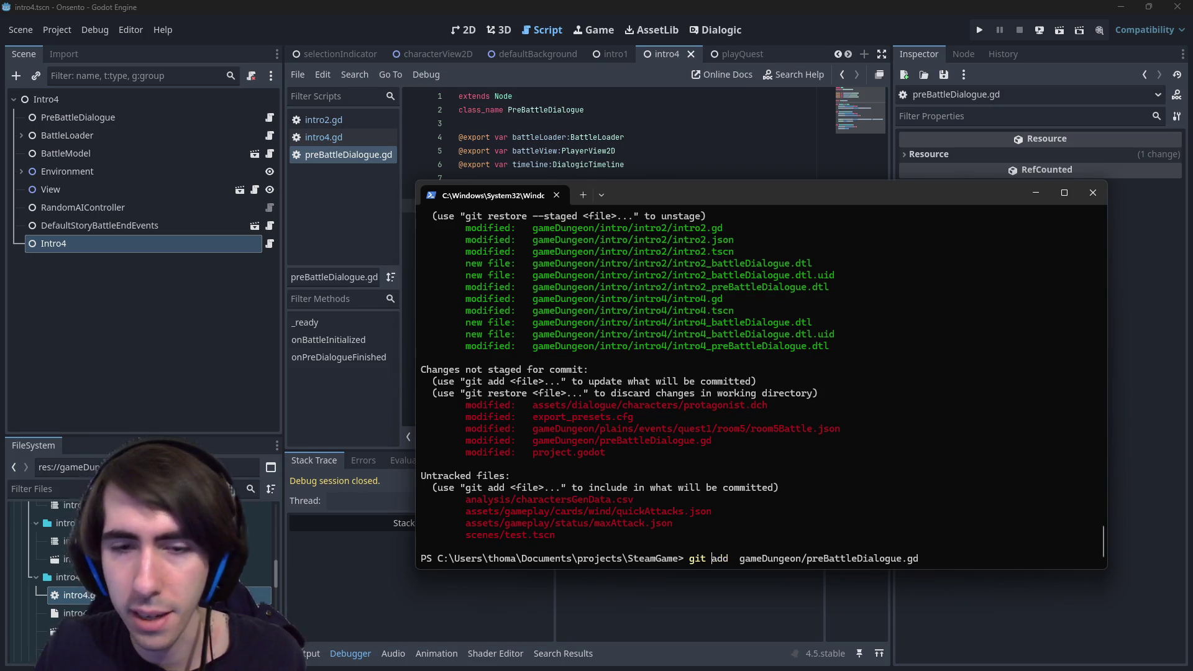
pyautogui.moveTo(530, 405); pyautogui.dragTo(738, 405)
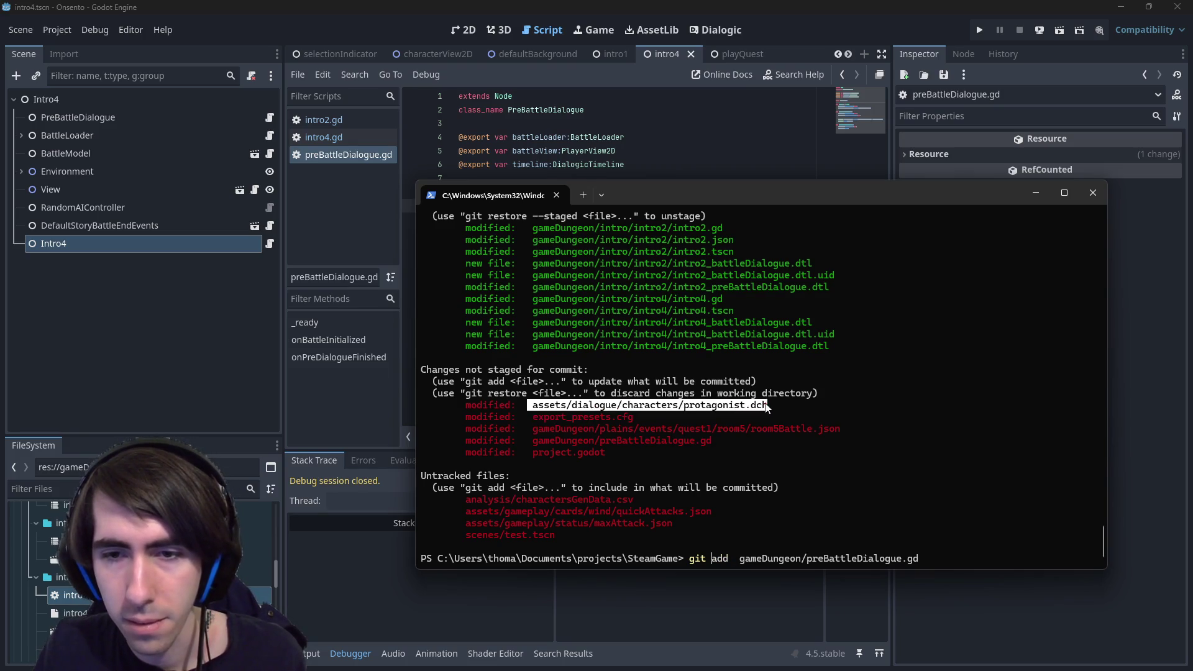
pyautogui.hotkey('ctrl', 'c')
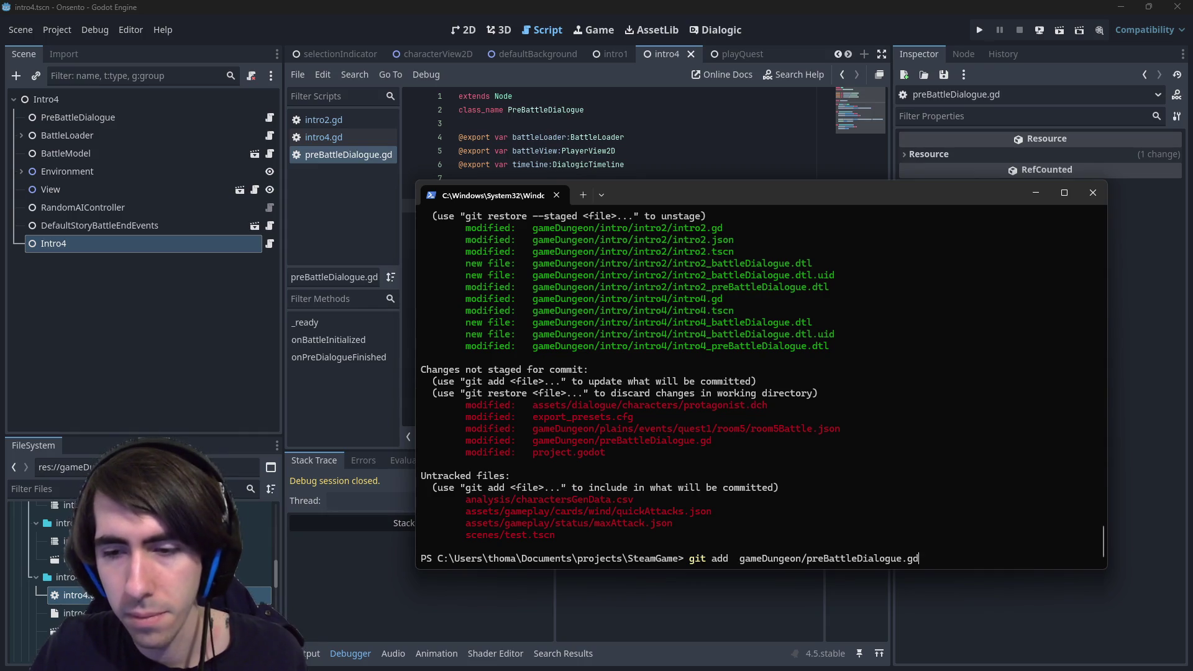
pyautogui.hotkey('ctrl', 'v')
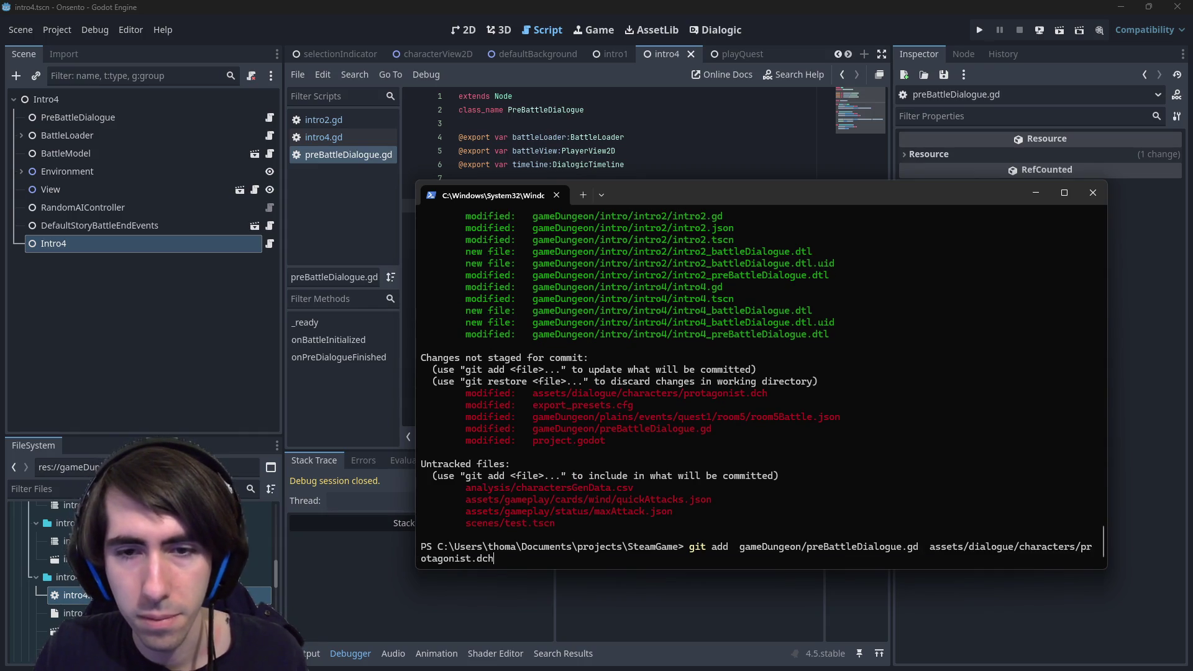
pyautogui.press('Return')
# Confirm both files are staged with git status, then commit them under a [MAD-202] message.
pyautogui.write('g')
pyautogui.write('atus')
pyautogui.press('Return')
pyautogui.write('git commit -m "')
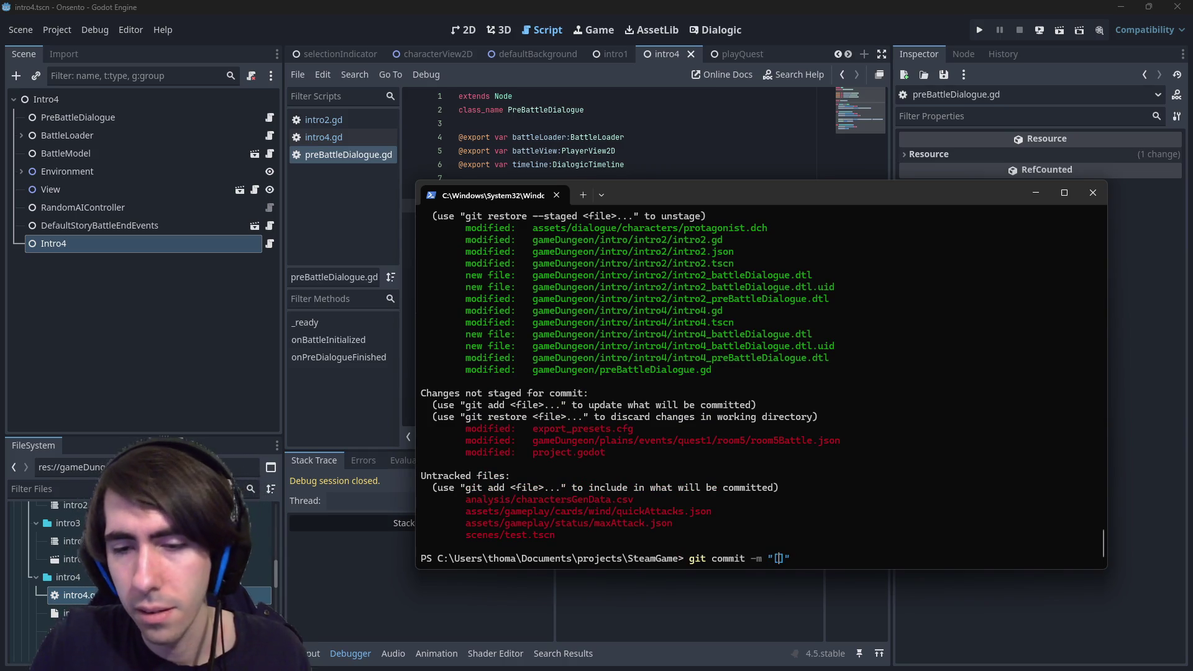
pyautogui.write('MAD-')
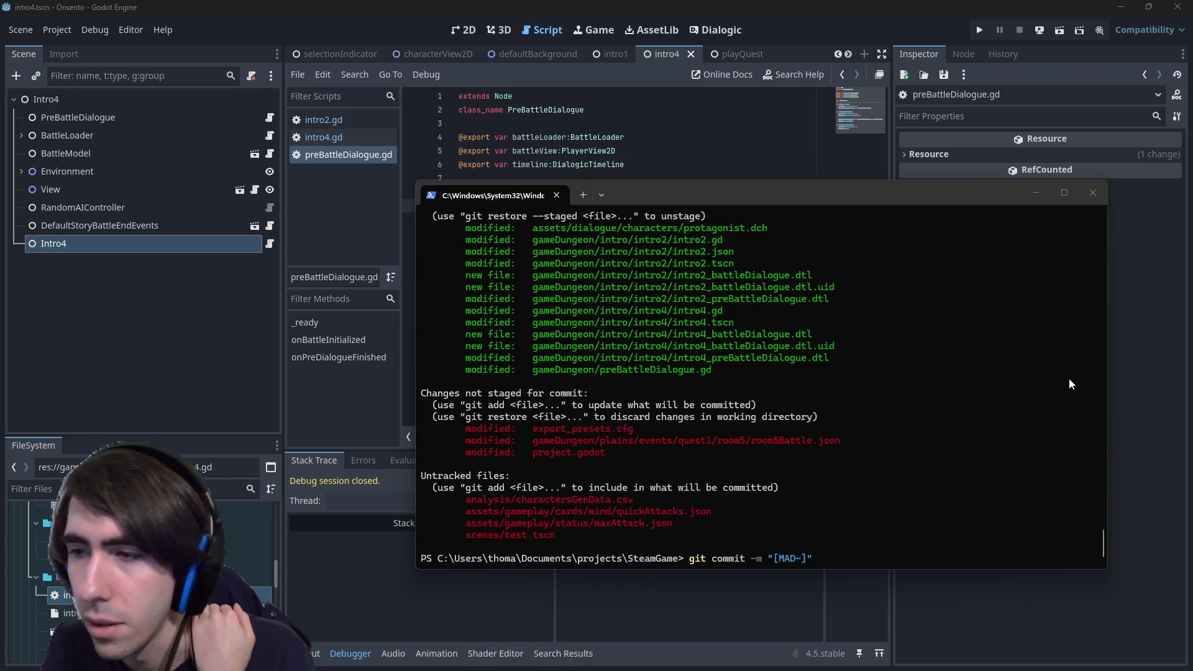
pyautogui.click(1016, 376)
pyautogui.write('202')
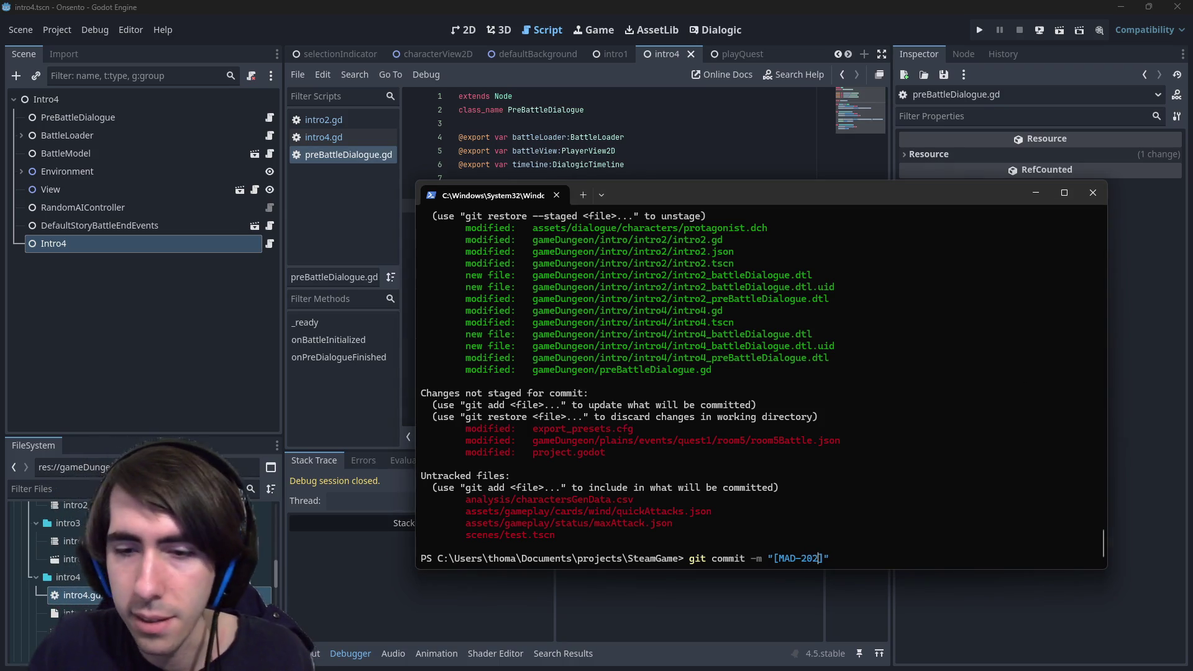
pyautogui.press('Return')
# Undo that commit with git reset --soft HEAD~1 and recommit as '[MAD-202] intro4 now having a Dialogic tutorial in the battle'.
pyautogui.write('git reset --soft HEAD~1')
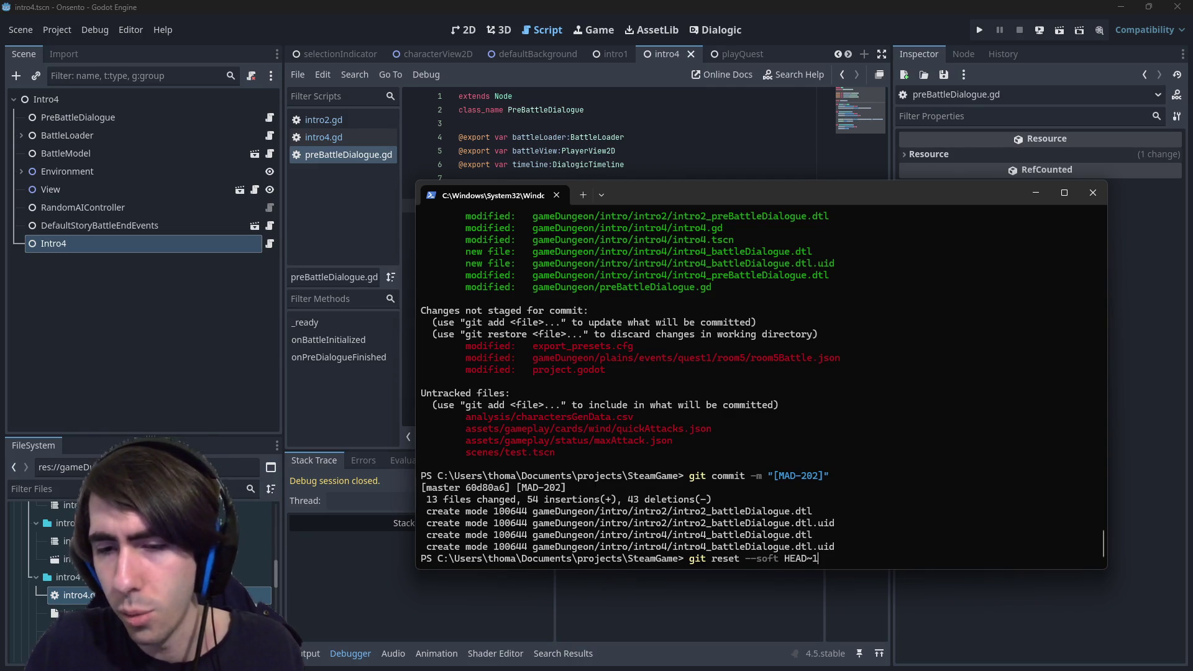
pyautogui.press('Return')
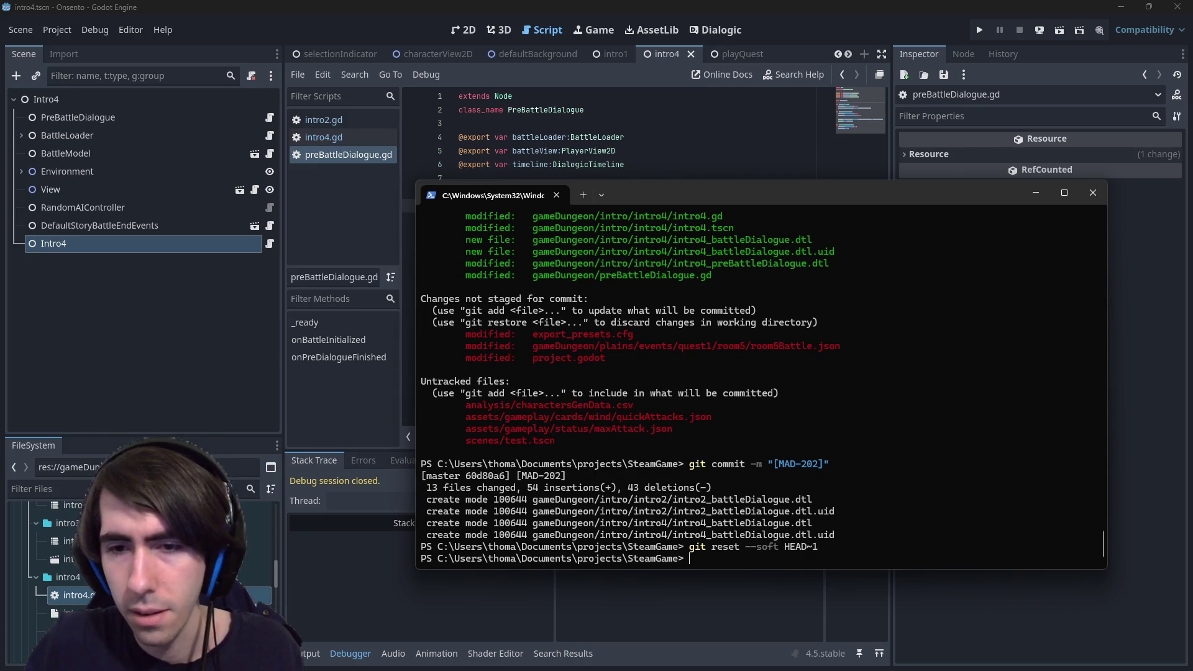
pyautogui.press('Up')
pyautogui.press('Up')
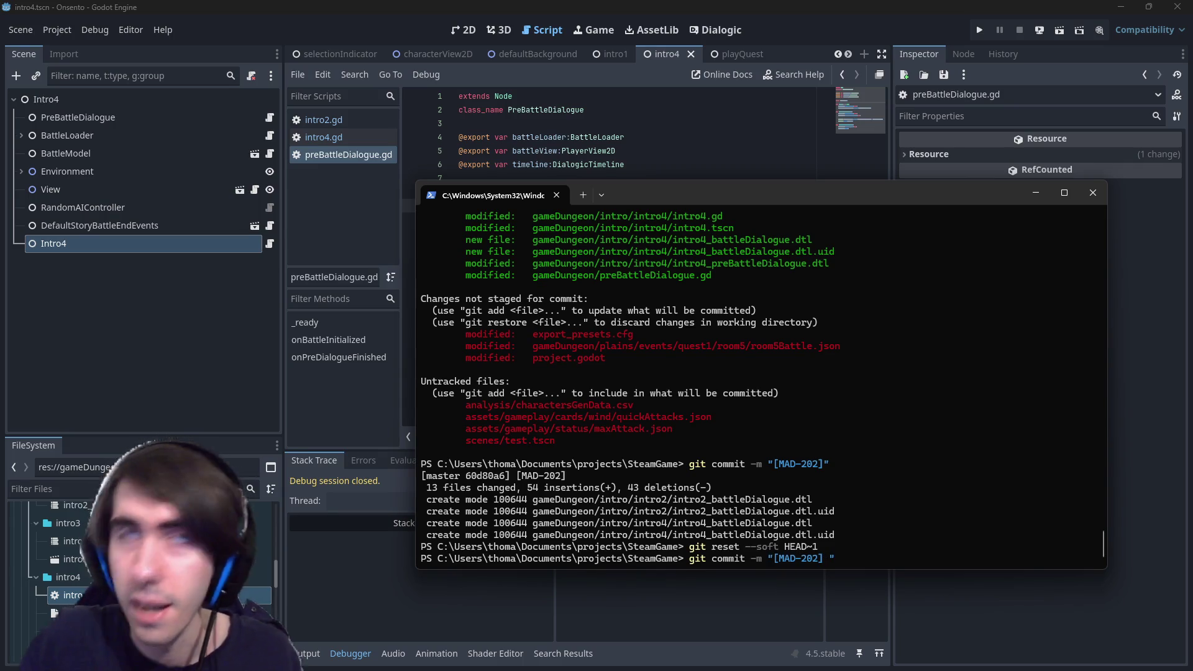
pyautogui.write('intro4 now ha')
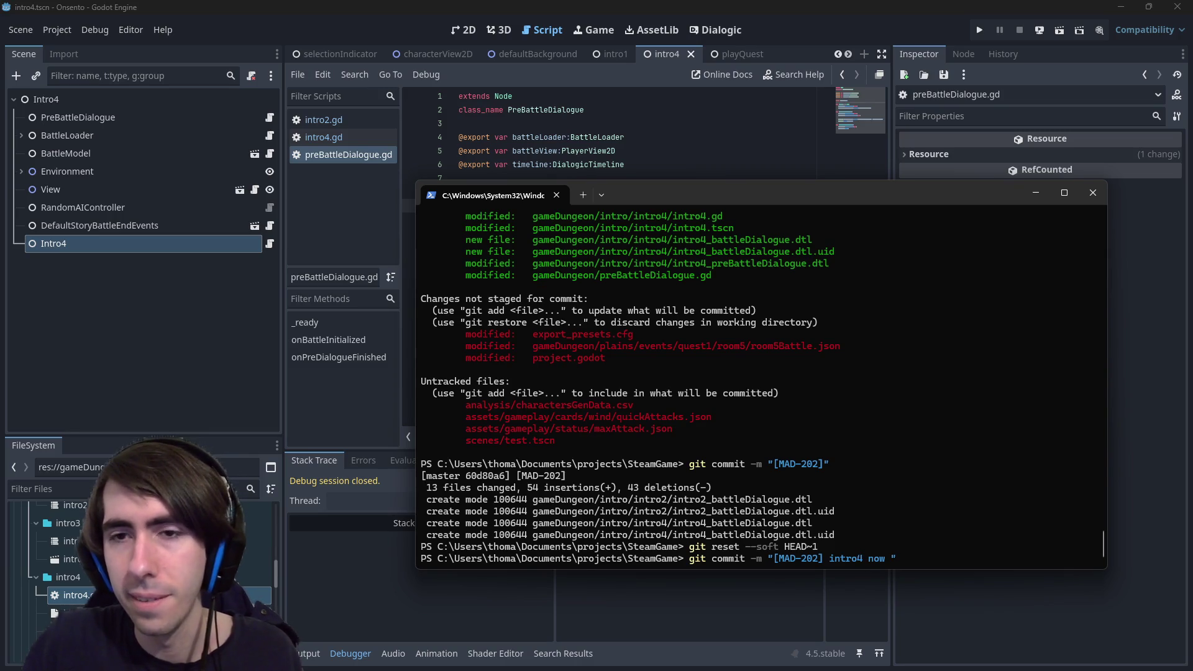
pyautogui.write('ving a text')
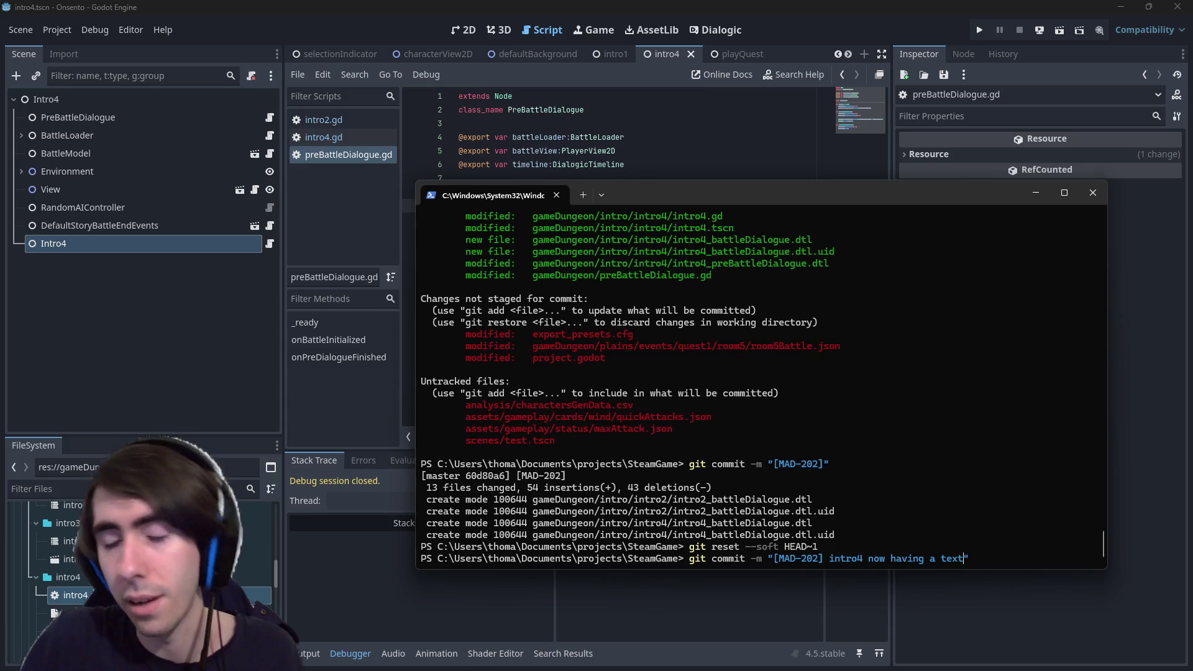
pyautogui.press('BackSpace')
pyautogui.press('BackSpace')
pyautogui.press('BackSpace')
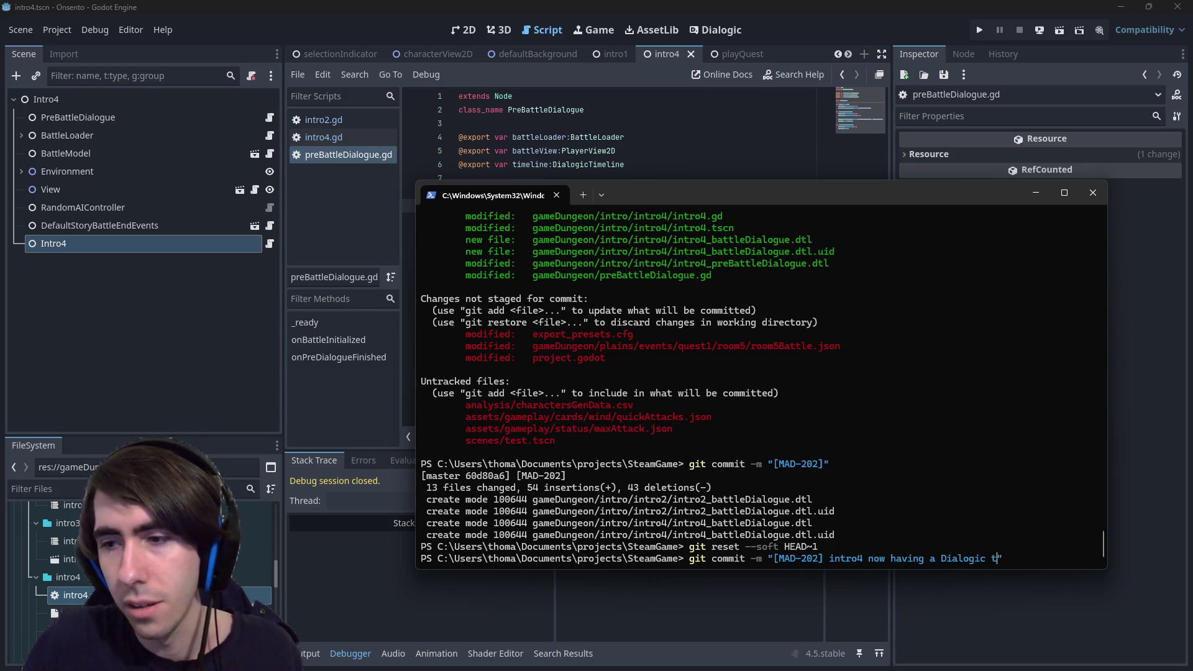
pyautogui.write('e battle')
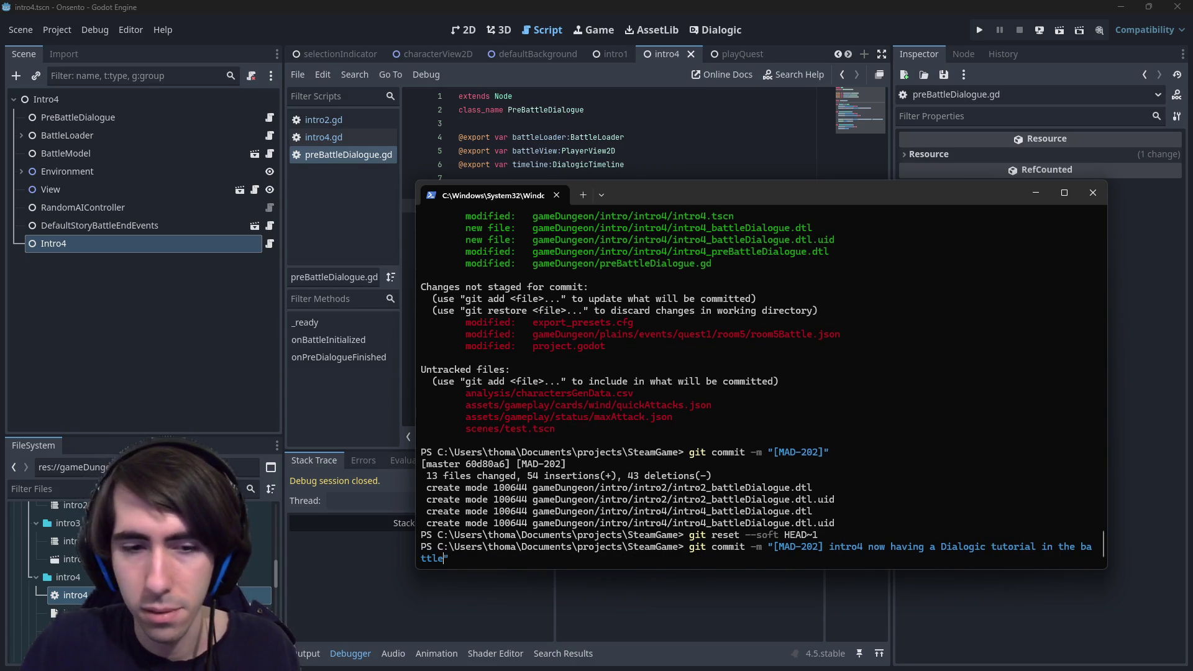
pyautogui.press('Return')
# Push the new commit to master and return to the Godot editor.
pyautogui.write('git puy')
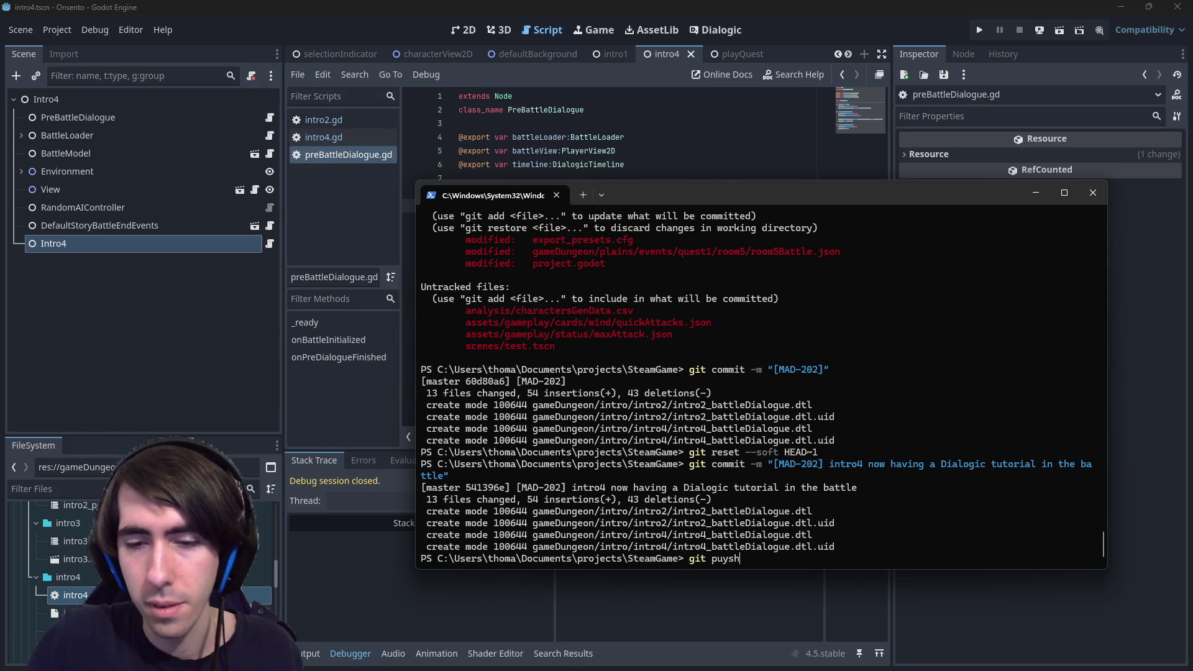
pyautogui.press('BackSpace')
pyautogui.write('sh')
pyautogui.press('Return')
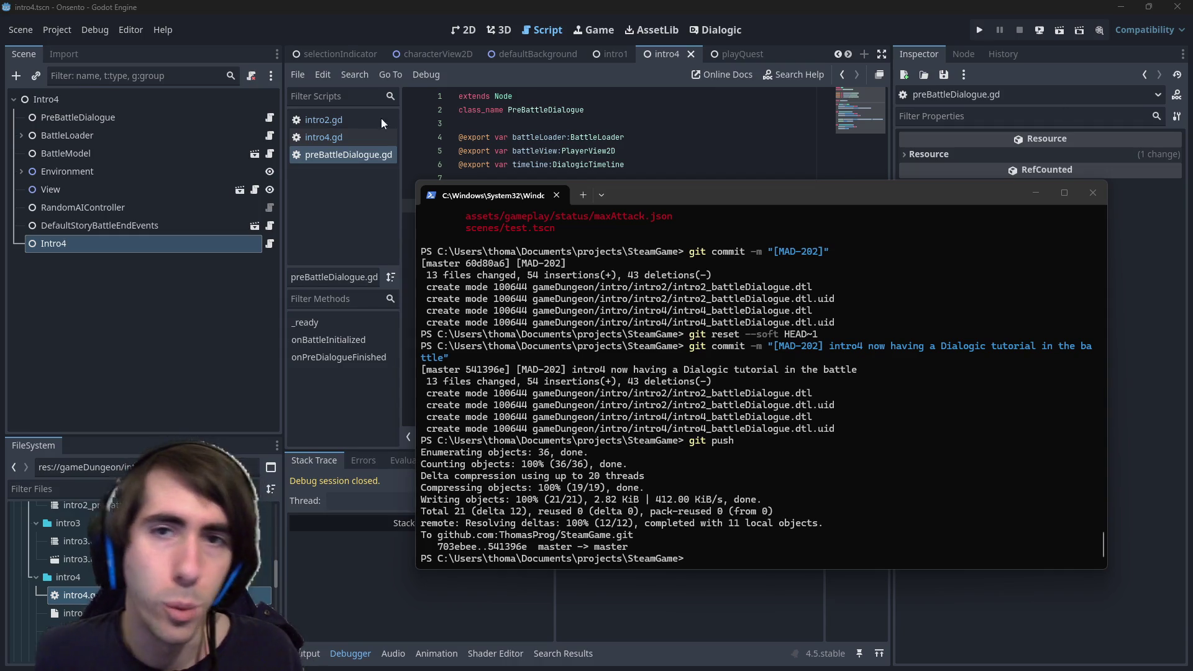
pyautogui.hotkey('alt', 'Tab')
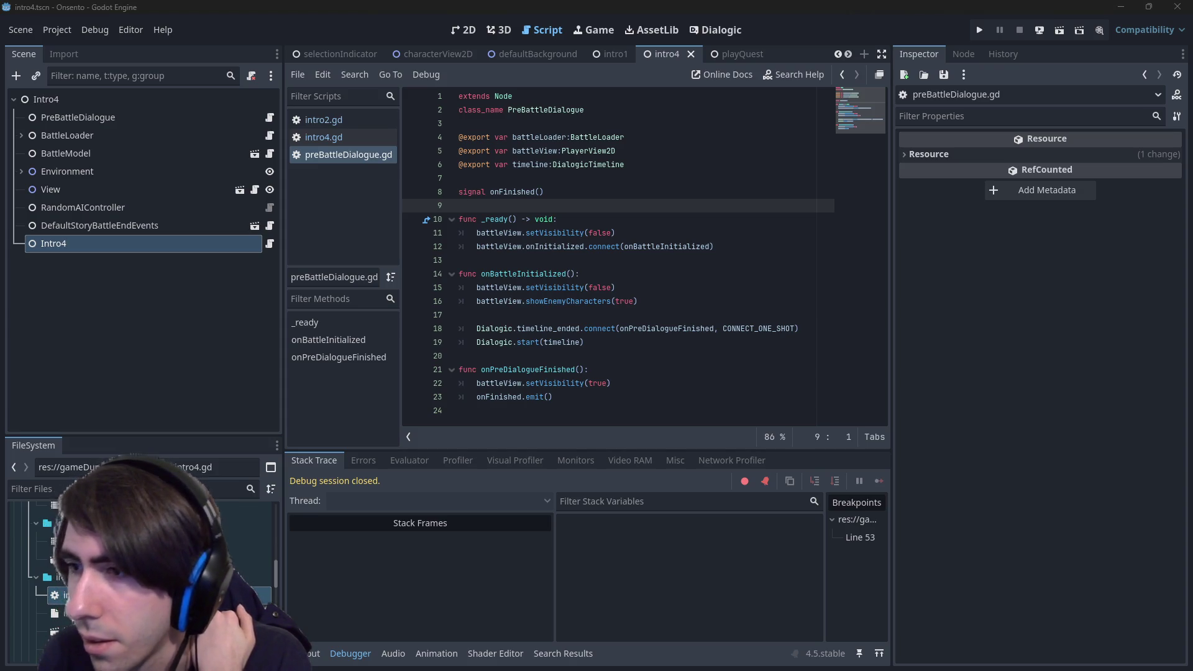
pyautogui.hotkey('alt', 'Tab')
pyautogui.doubleClick(789, 26)
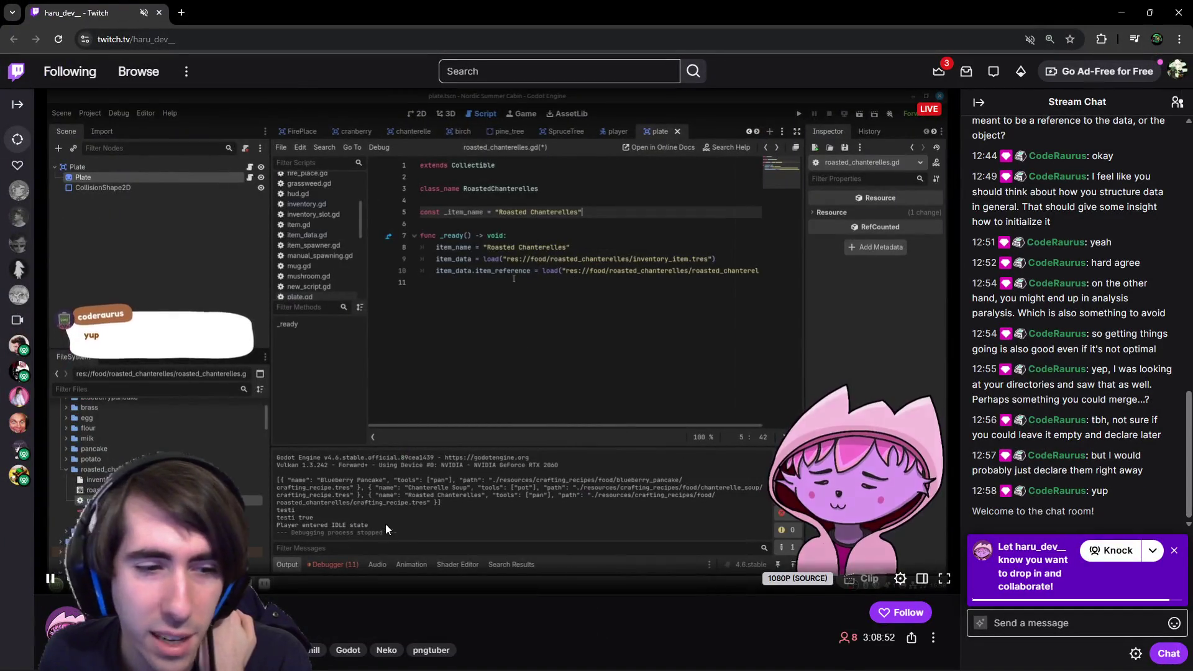
pyautogui.scroll(-2, 385, 524)
pyautogui.scroll(2, 383, 528)
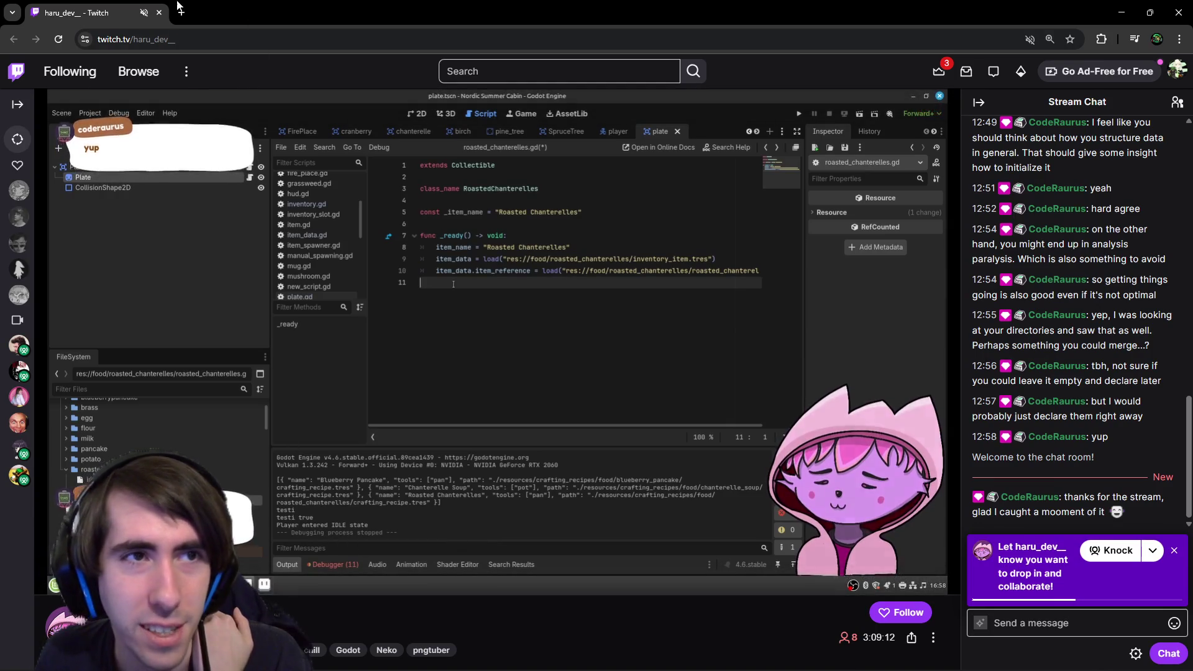
pyautogui.rightClick(141, 13)
pyautogui.click(212, 146)
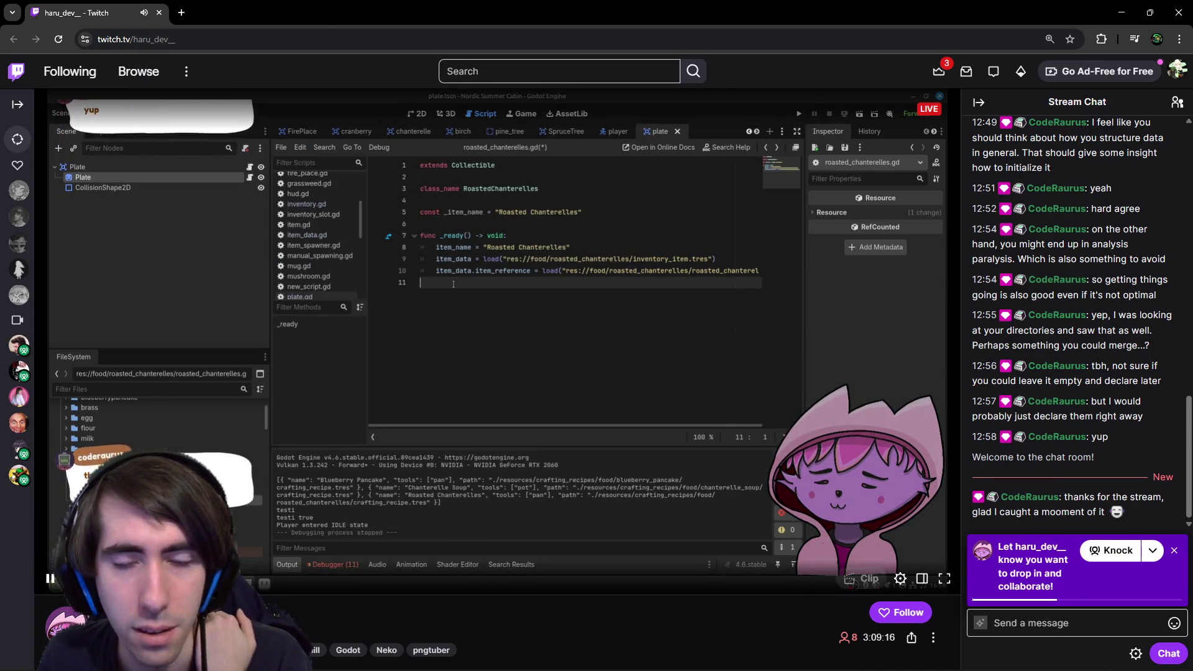
pyautogui.click(1174, 551)
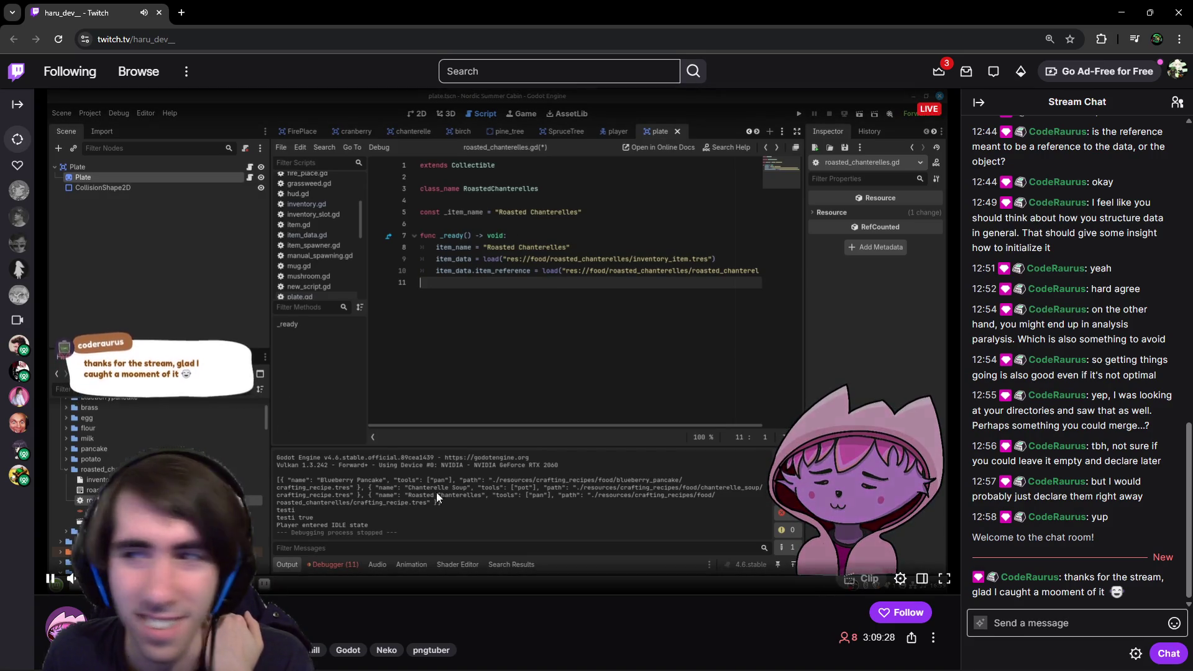
pyautogui.click(1180, 6)
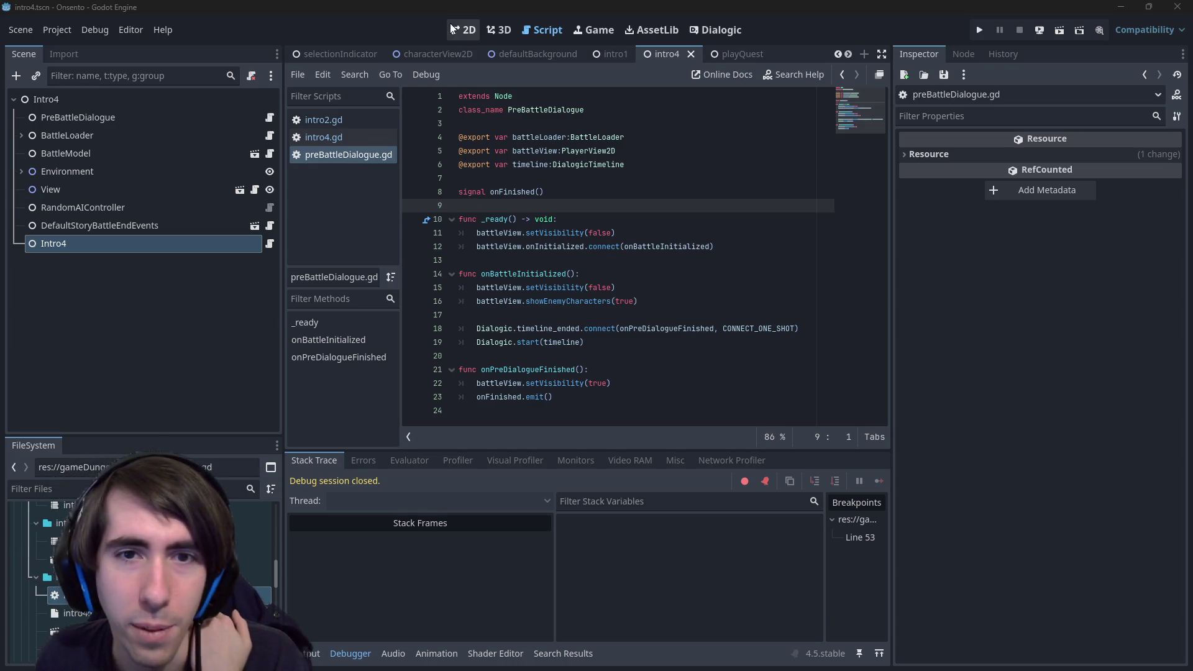
# Switch the Godot editor to the 2D workspace to show the intro4 battle layout.
pyautogui.hotkey('ctrl', 'F1')
pyautogui.hscroll(-1, 572, 285)
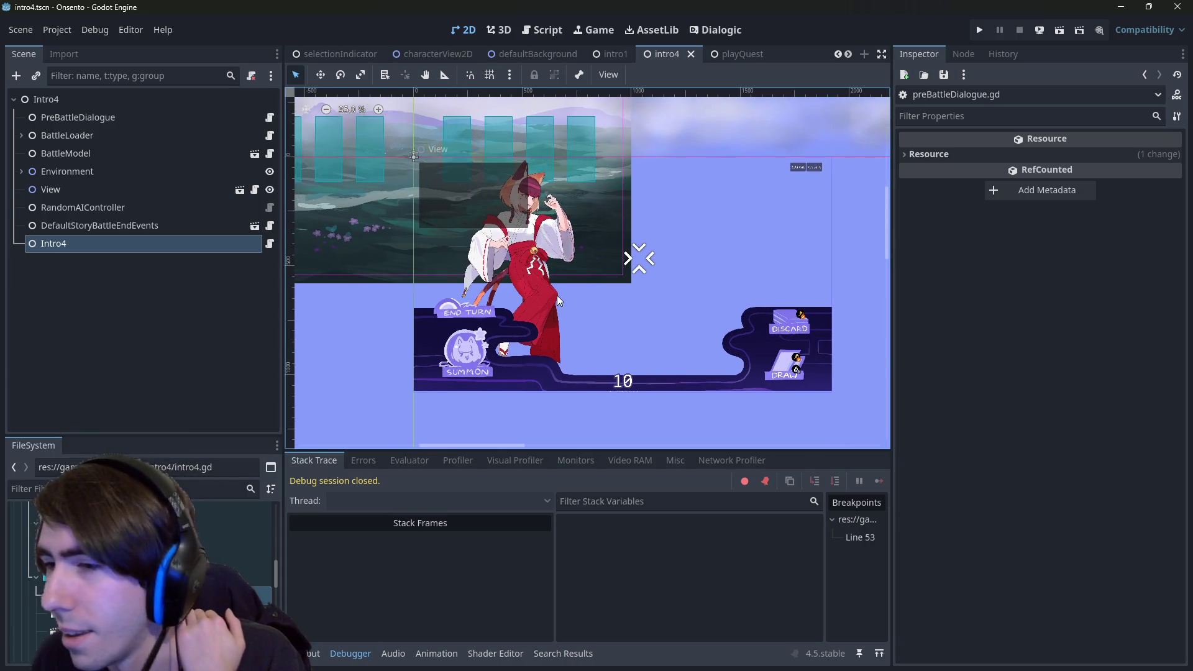
pyautogui.scroll(1, 557, 296)
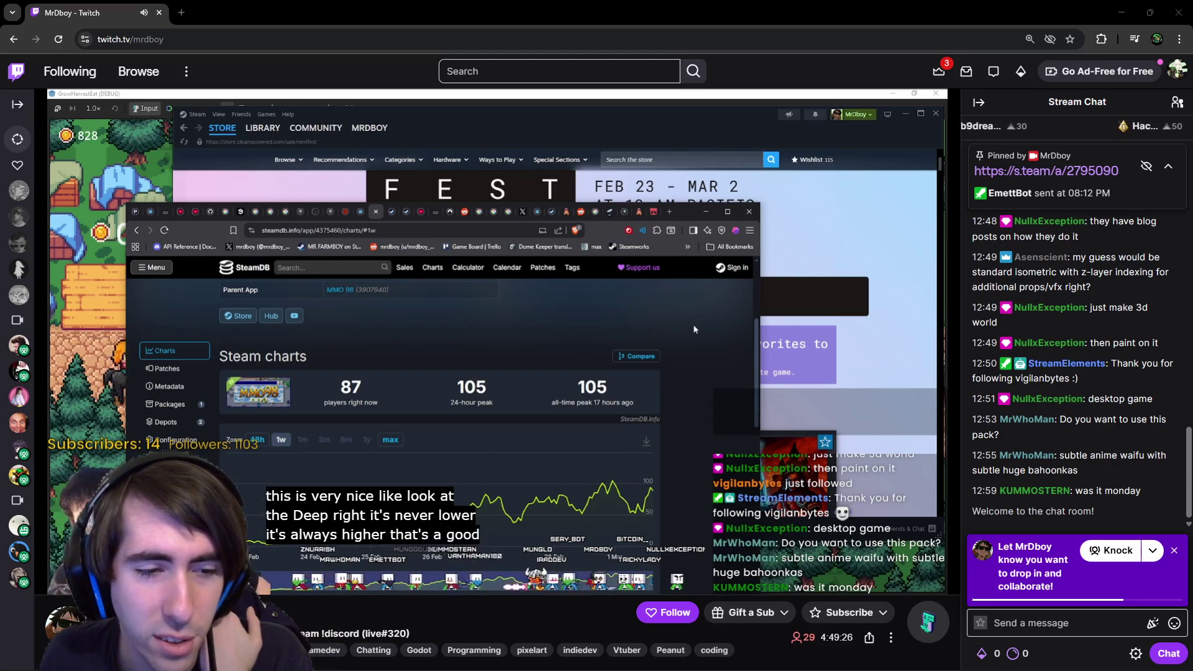
pyautogui.moveTo(694, 329)
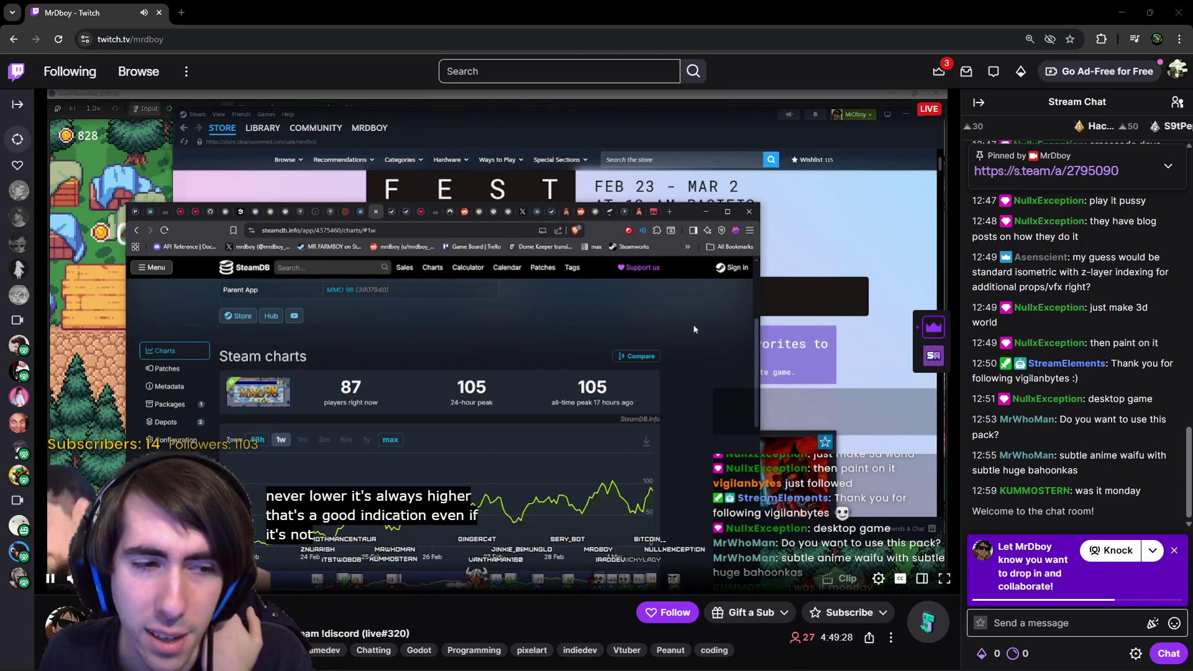